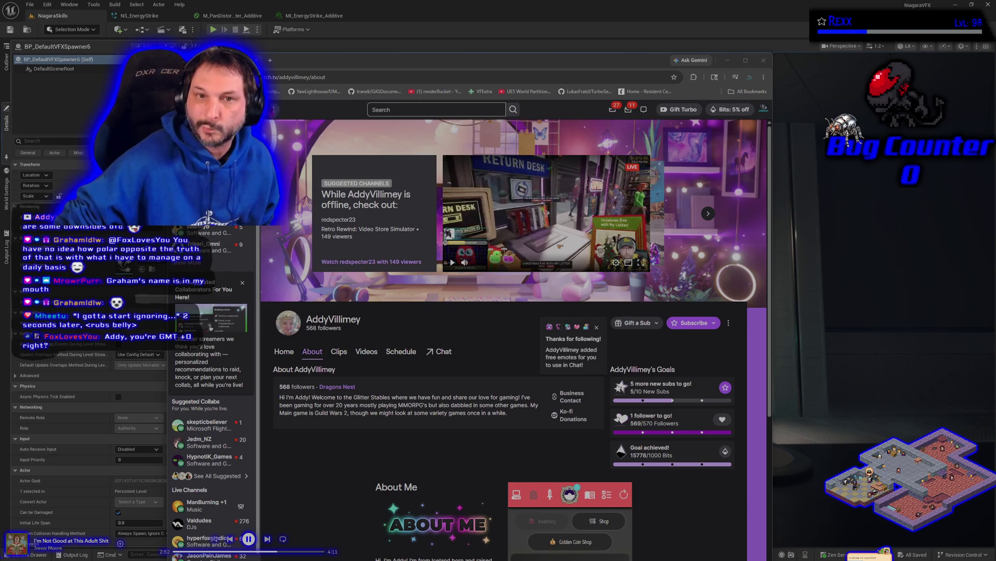
Step: Leave the Twitch About page and return to the Unreal editor
key("alt+Tab")
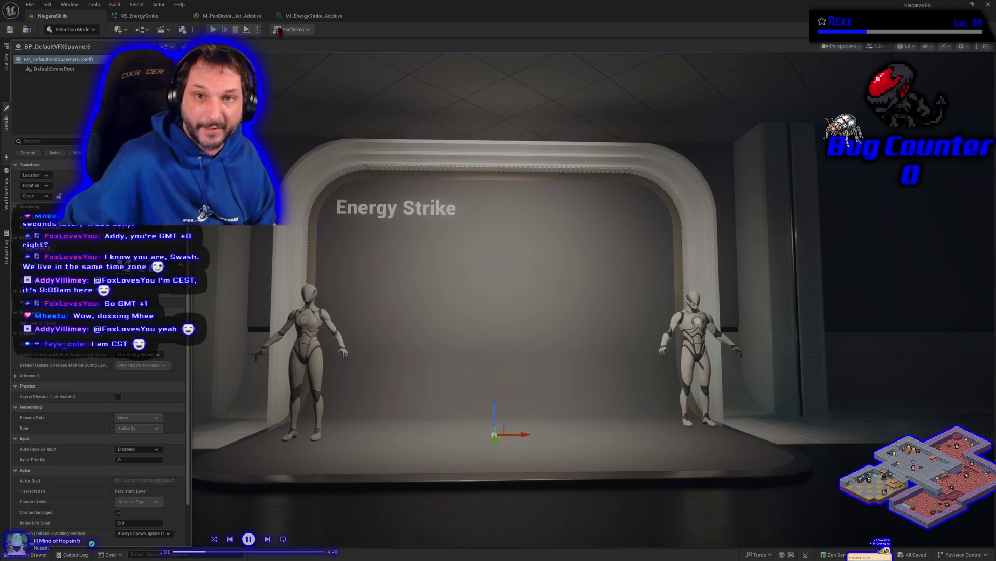
Step: Bring up the MI_EnergyStrike_Additive material instance
left_click(309, 16)
left_click(232, 16)
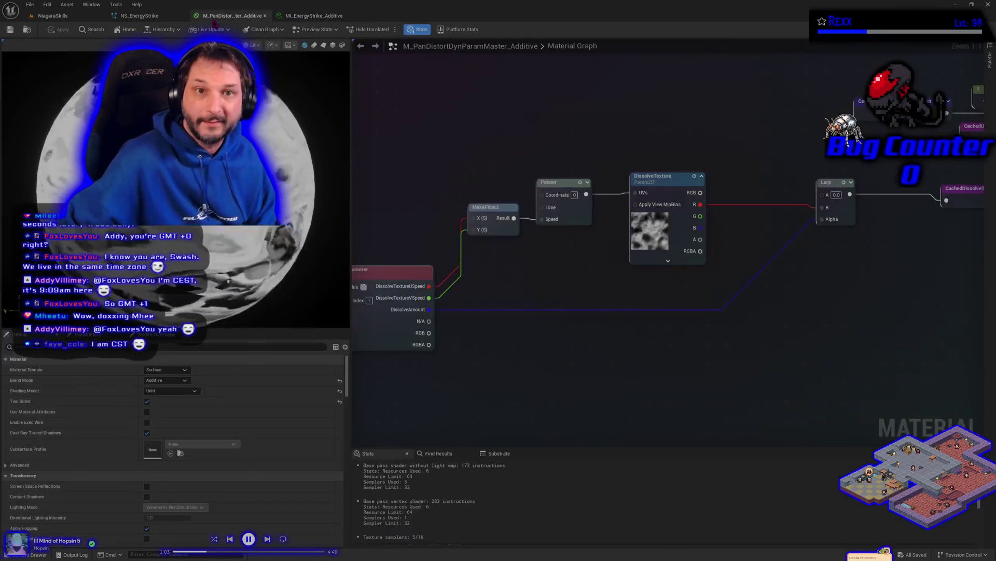
left_click(139, 16)
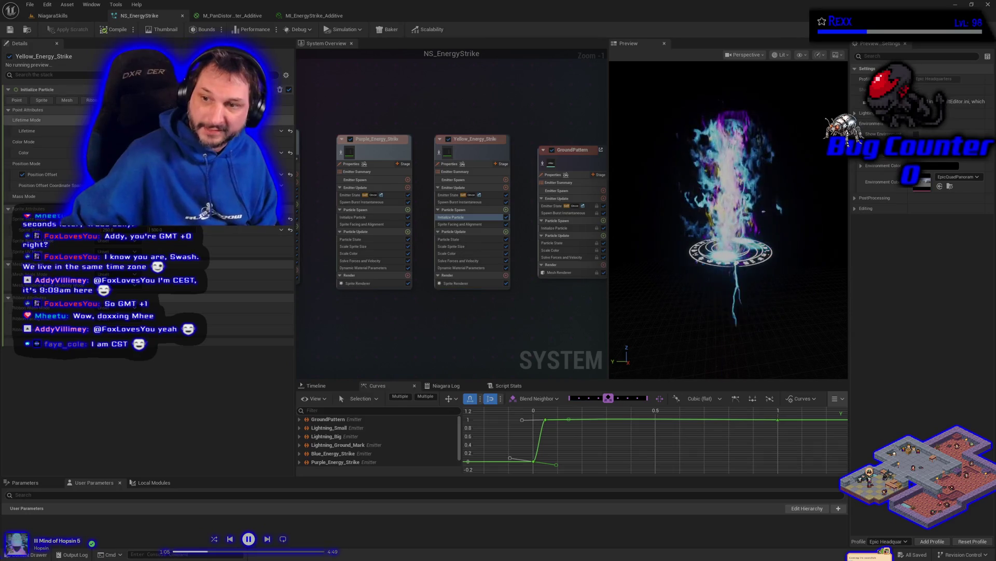
left_click(78, 17)
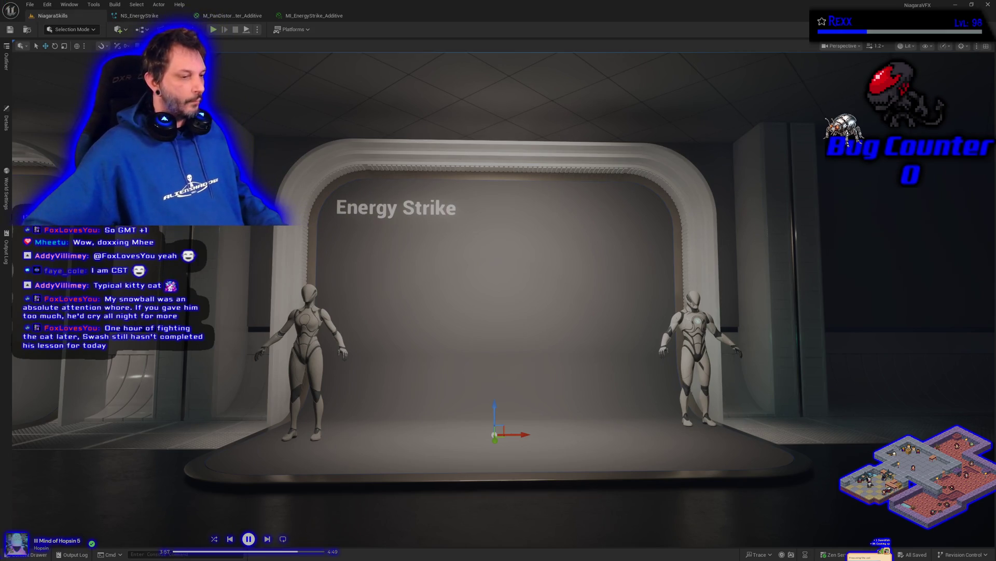
Step: Dismiss two stray new browser tabs and bring up the NS_EnergyStrike Niagara system
key("alt+Tab")
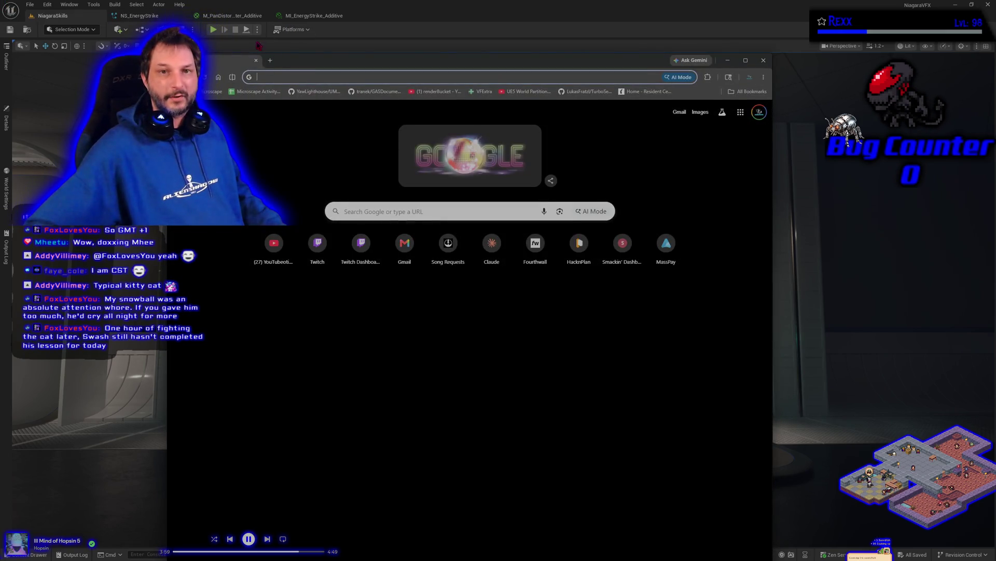
left_click(256, 62)
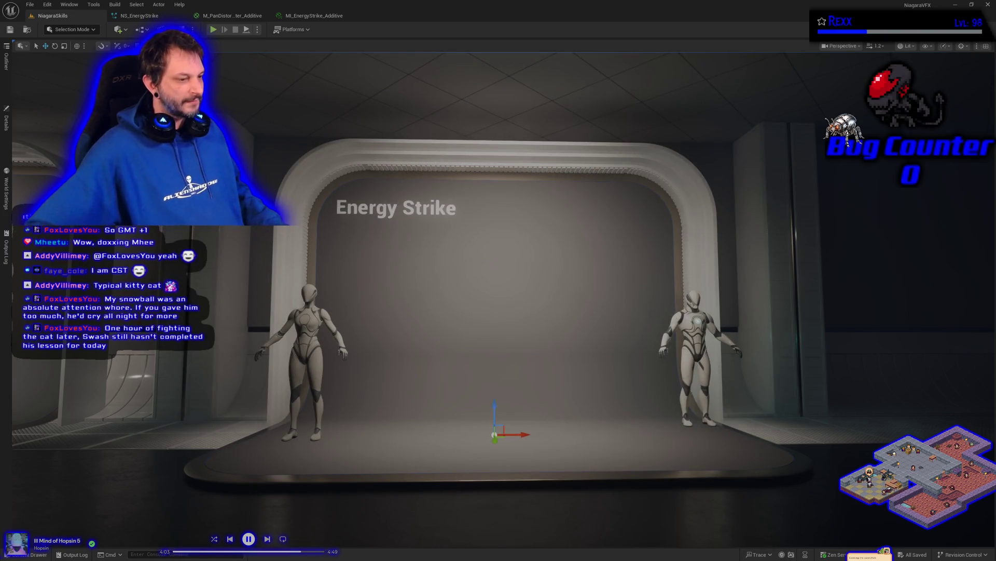
key("alt+Tab")
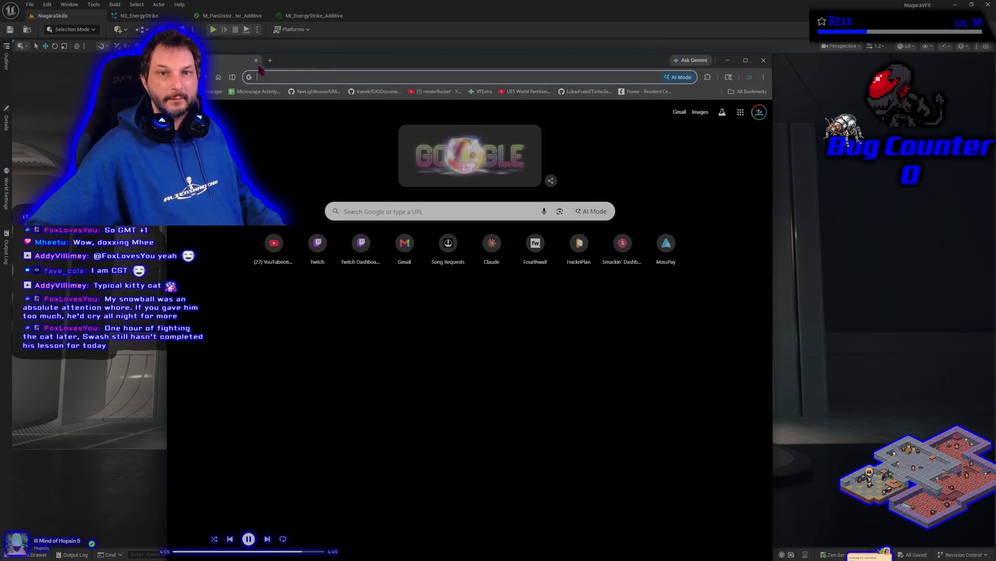
left_click(258, 60)
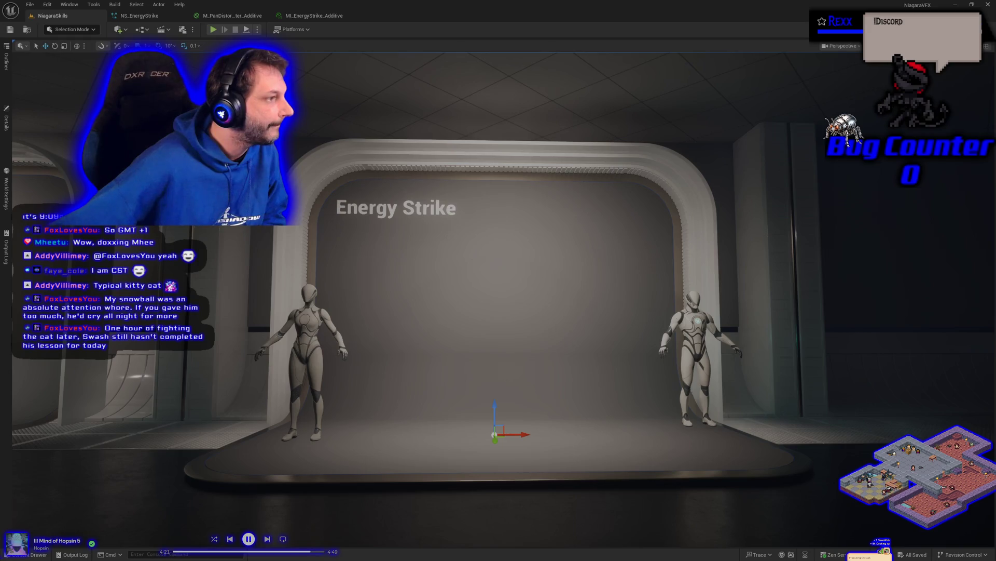
left_click(137, 15)
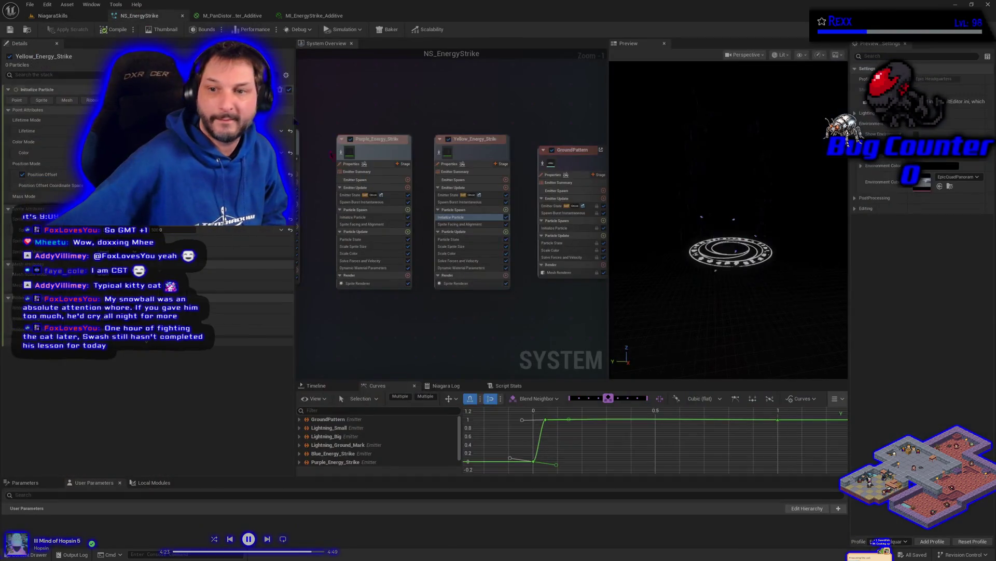
Step: Enable Loop Delay in GroundPattern's Emitter State life cycle and save NS_EnergyStrike
left_click(571, 155)
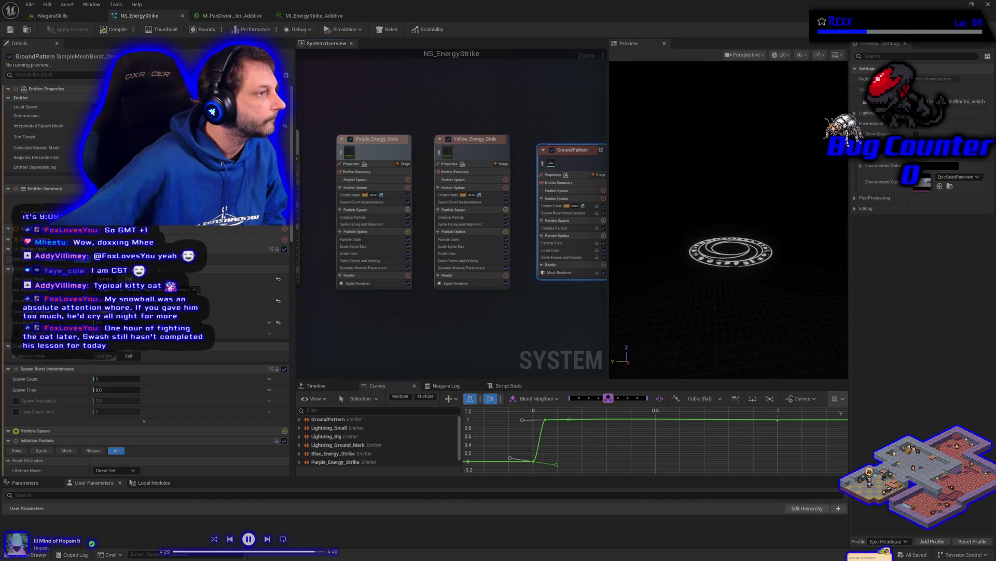
left_click(553, 205)
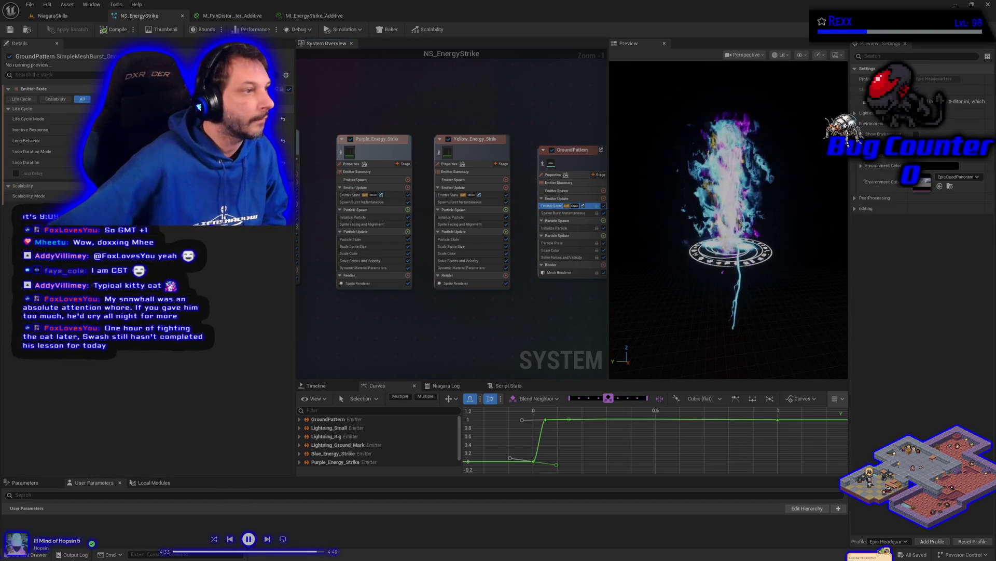
left_click(17, 173)
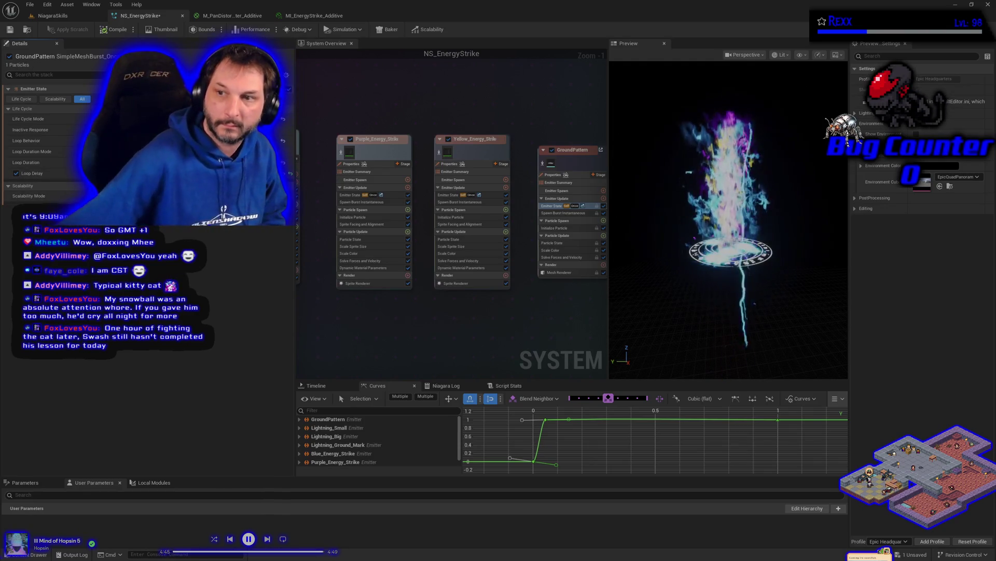
left_click(10, 30)
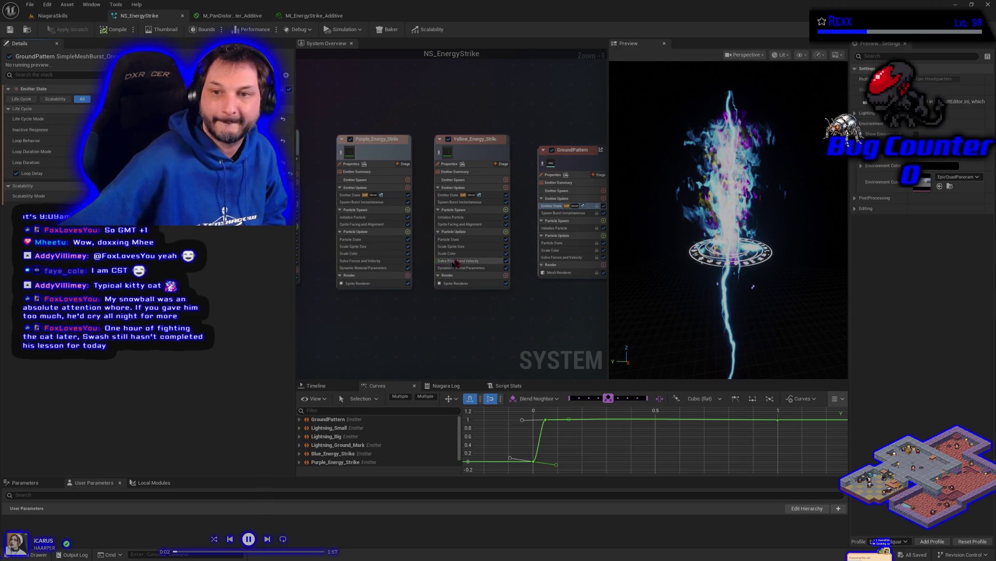
key("ctrl+z")
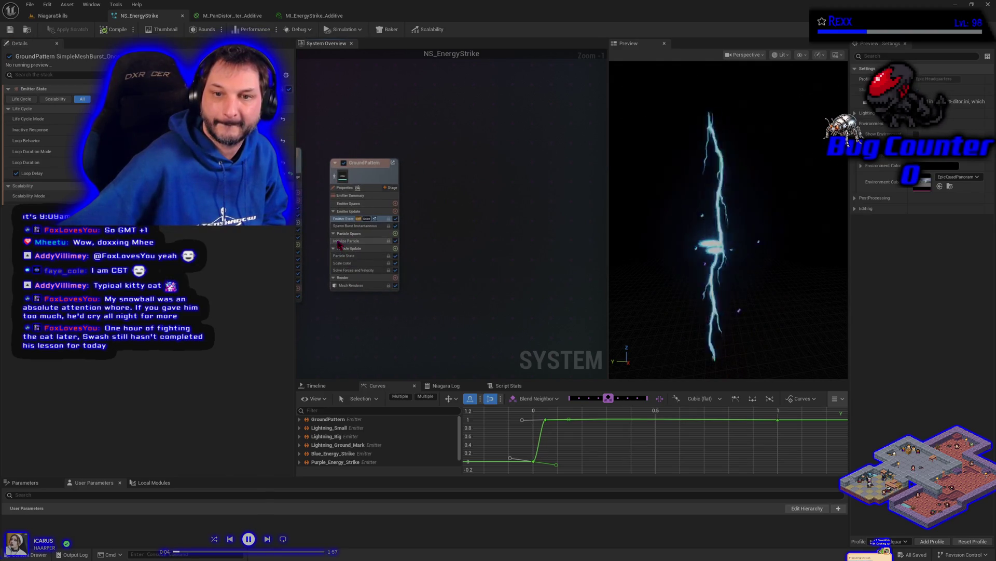
Step: Adjust GroundPattern's particle lifetime, then inspect Blue_Energy_Strike's Initialize Particle settings
left_click(345, 241)
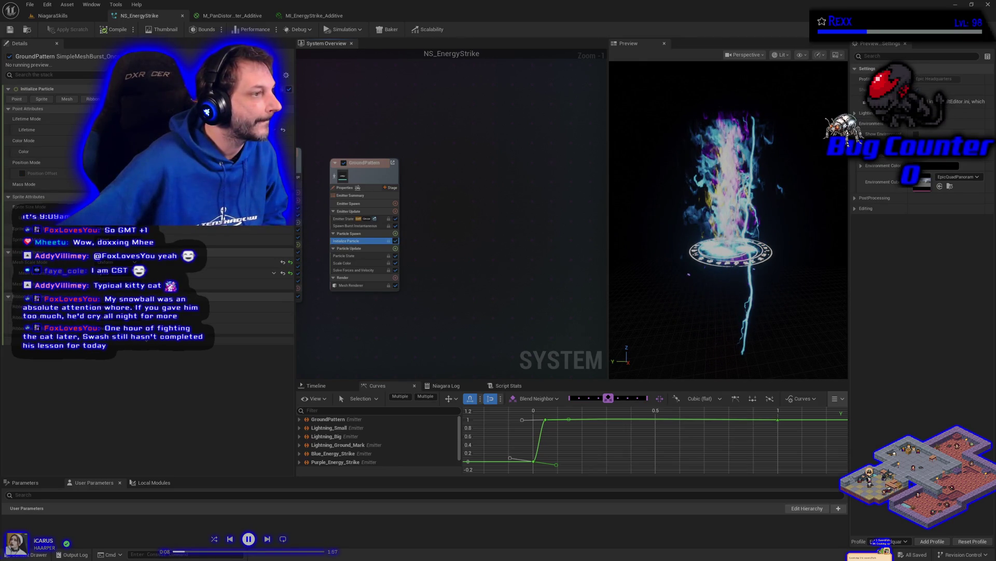
key("Return")
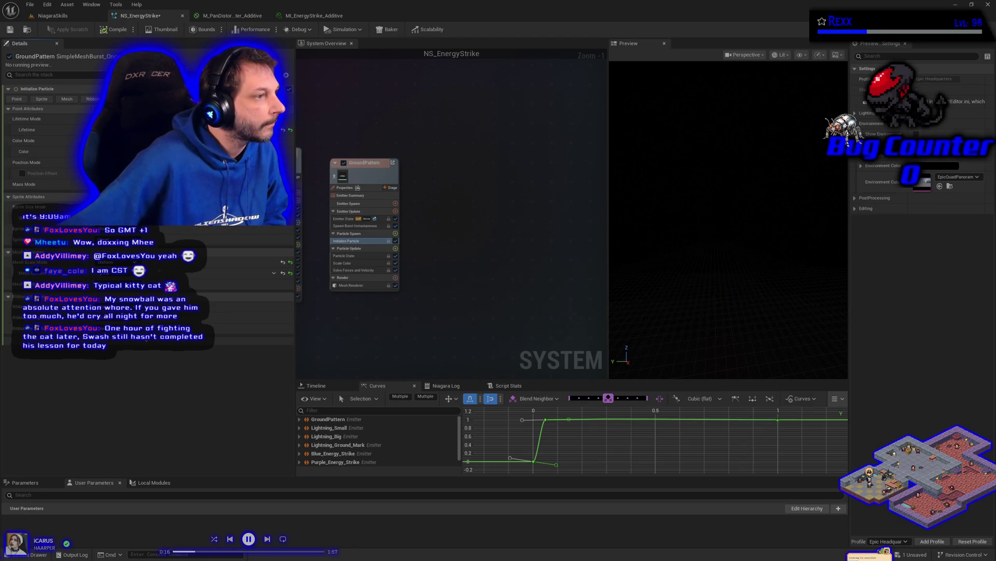
mouse_move(326, 275)
left_mouse_down()
mouse_move(322, 260)
mouse_move(361, 213)
left_mouse_up()
left_click(362, 210)
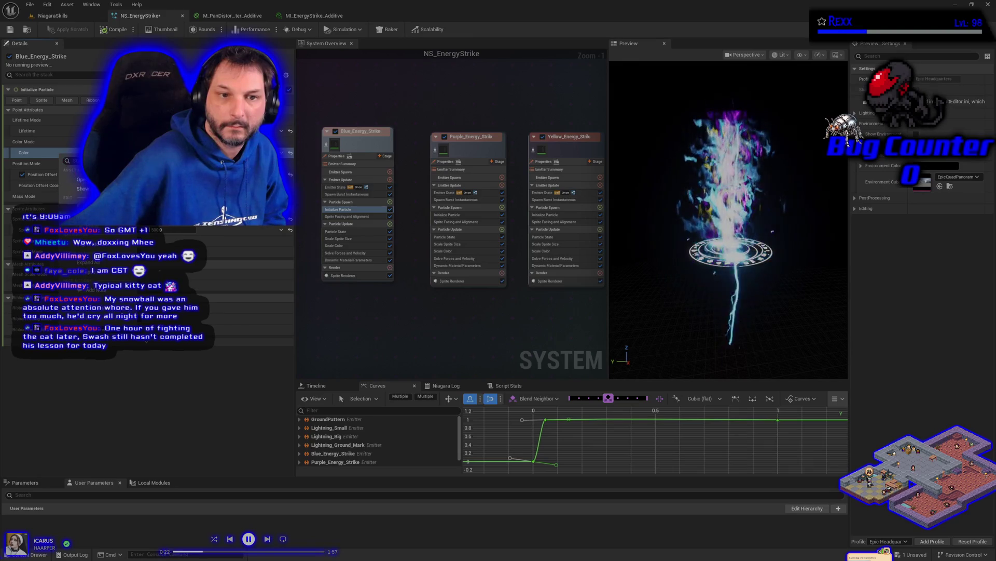
Step: Pick GroundPattern's particle color setting, save NS_EnergyStrike, and show GroundPattern's Emitter State
mouse_move(362, 211)
left_mouse_down()
mouse_move(432, 299)
mouse_move(349, 254)
left_mouse_up()
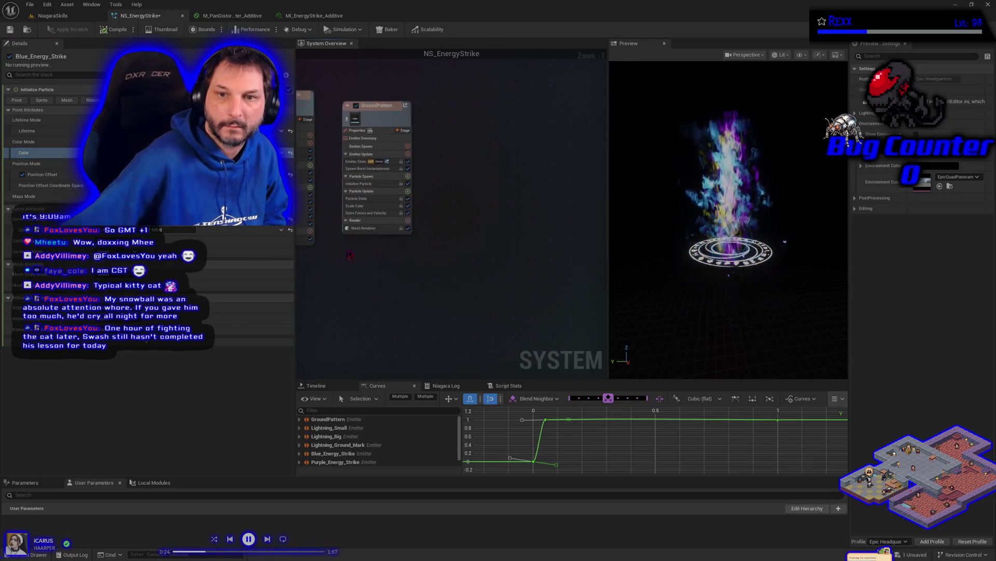
left_click(358, 183)
left_click(31, 151)
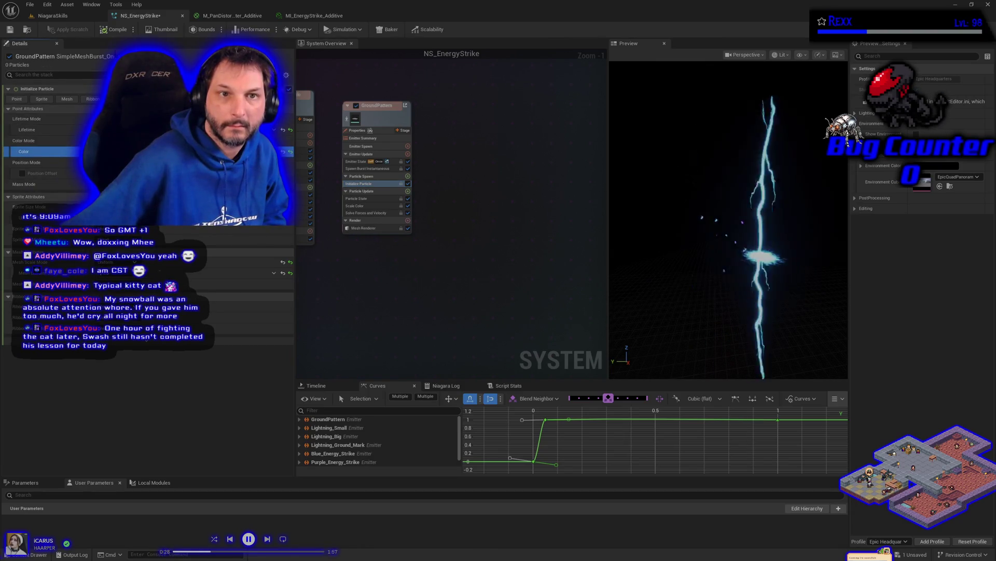
left_click(10, 30)
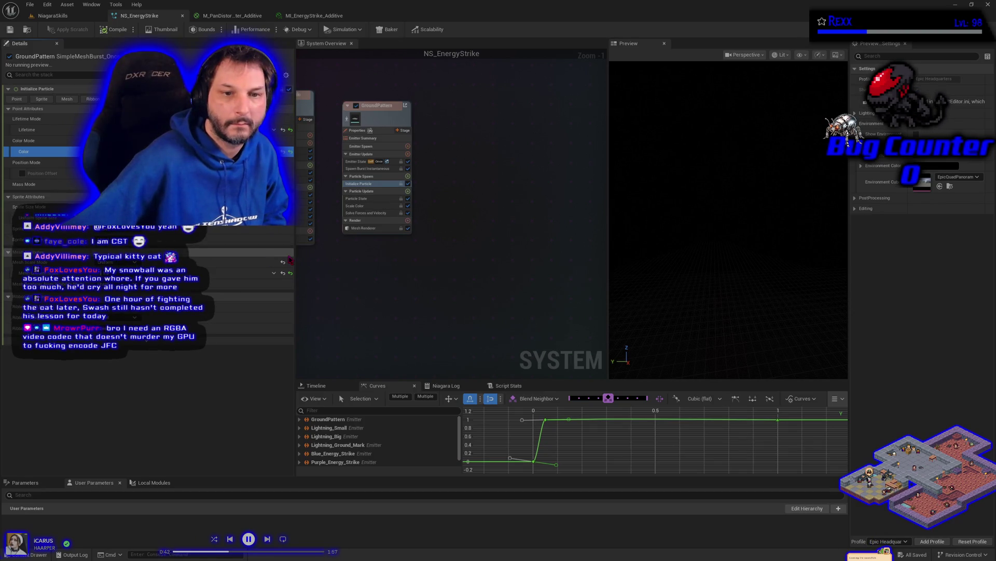
left_click(359, 161)
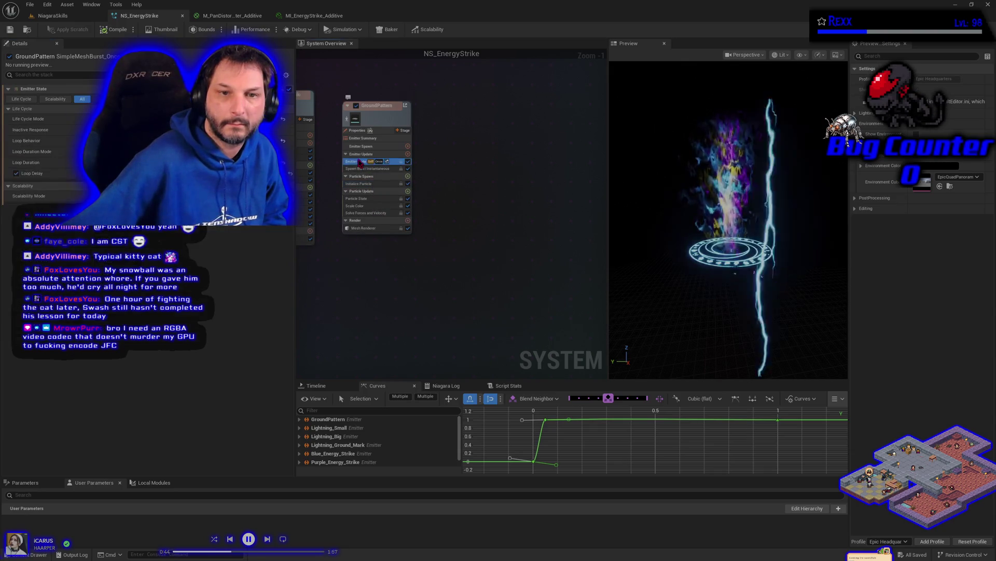
Step: Commit GroundPattern's new Loop Delay value and save NS_EnergyStrike again
key("Return")
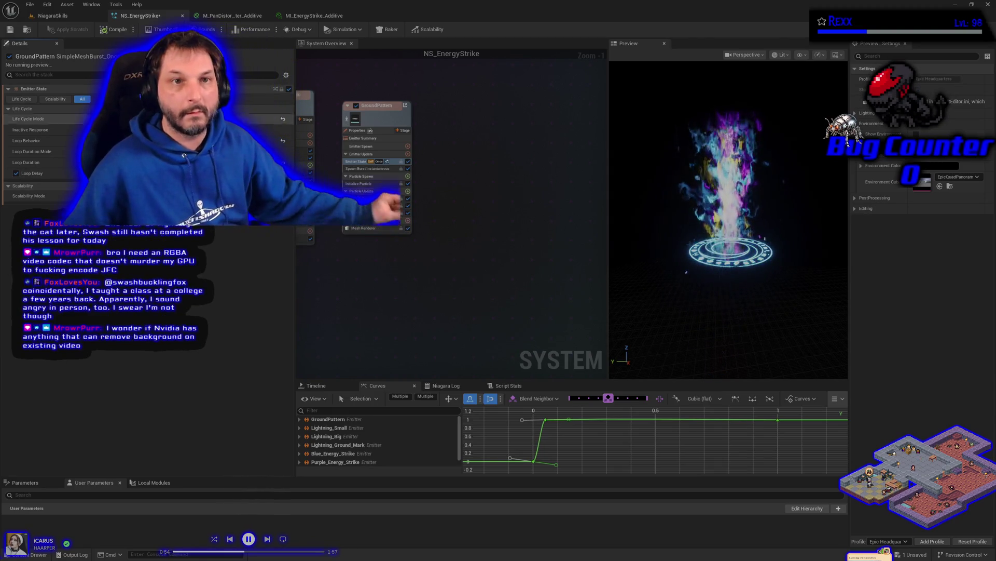
left_click(10, 30)
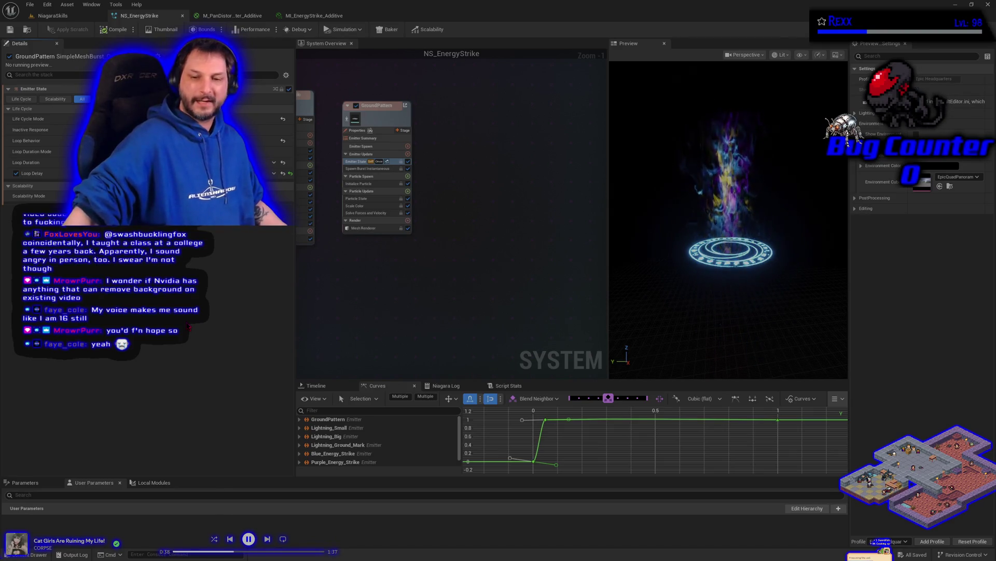
mouse_move(364, 332)
left_mouse_down()
mouse_move(402, 316)
mouse_move(407, 347)
left_mouse_up()
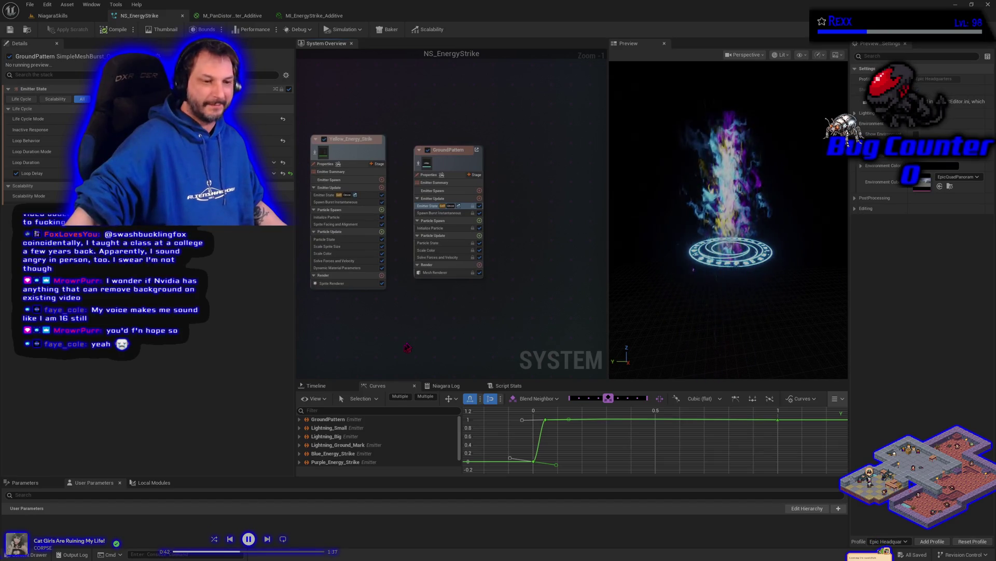
left_click(30, 6)
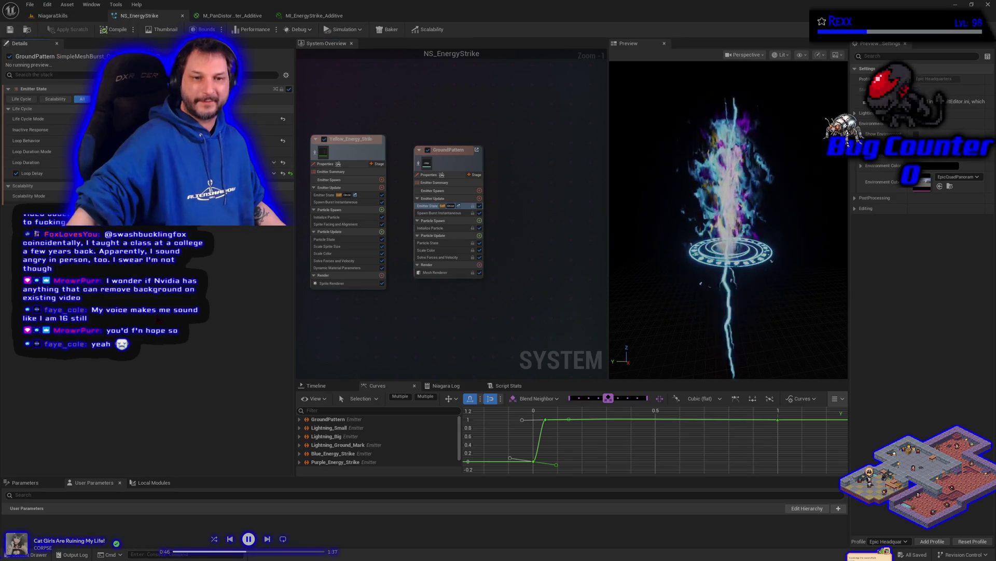
left_click_drag(436, 333, 327, 321)
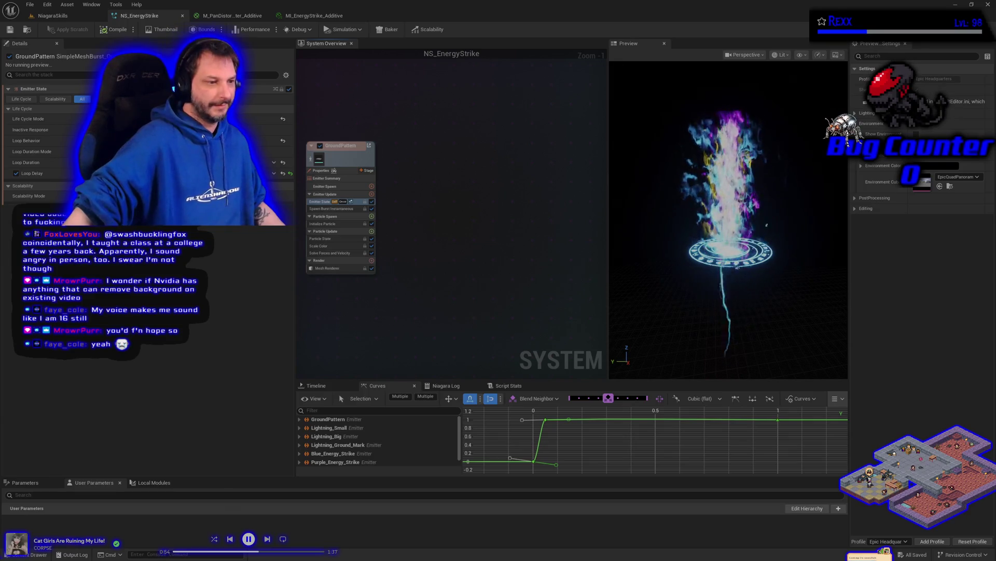
key("alt+Tab")
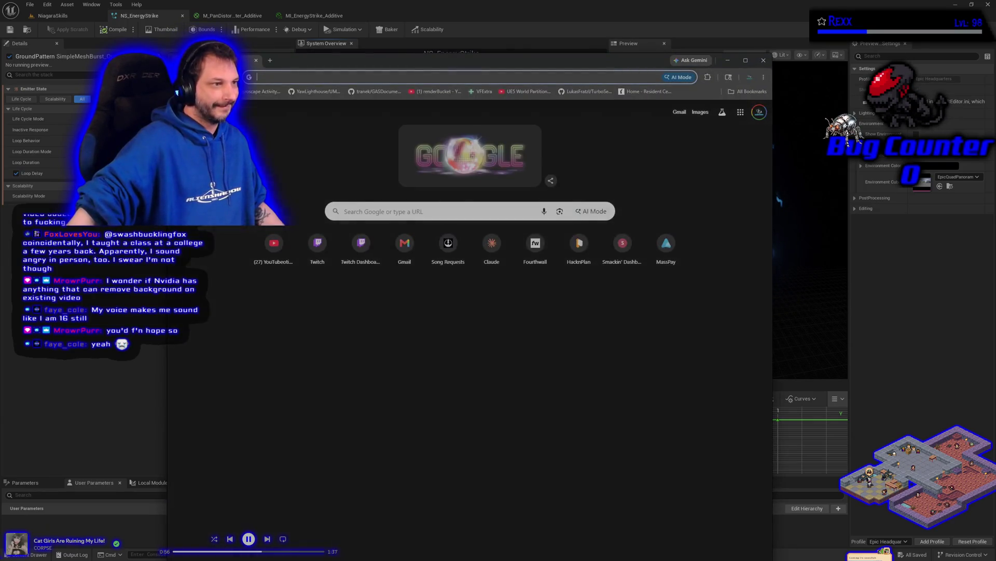
left_click(255, 62)
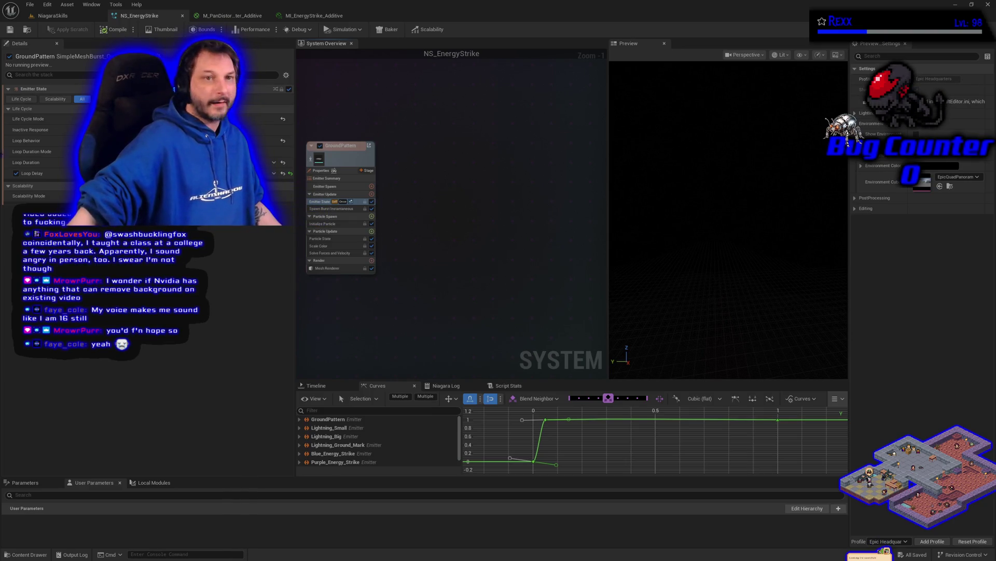
left_click(57, 17)
Step: Show BP_DefaultVFXSpawner6's Details panel beside the Energy Strike stage
left_click(6, 123)
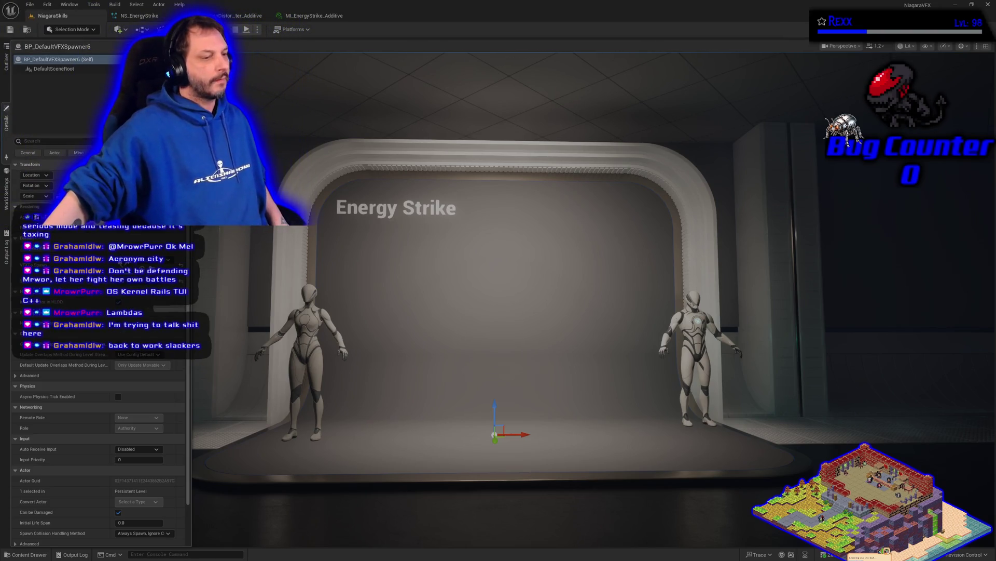
key("super+1")
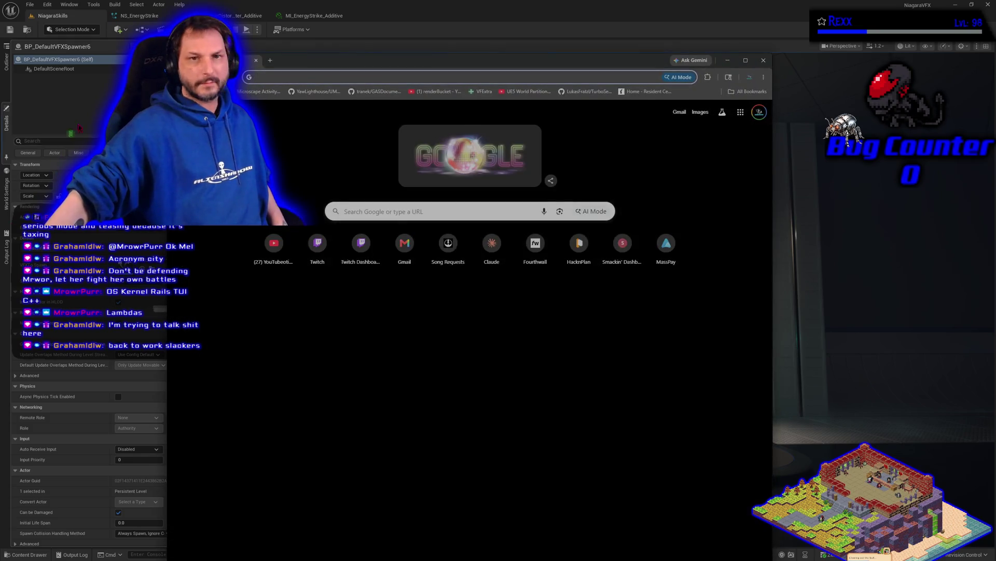
key("super+1")
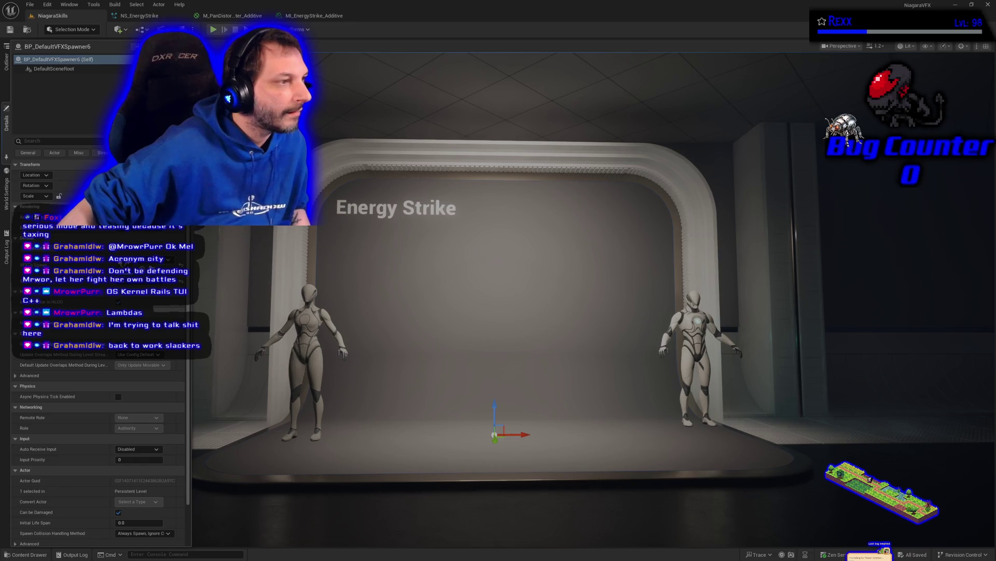
Step: Edit the 0.62 Loop Delay, drag GroundPattern's mesh scale to about 1.1, and save all
left_click(139, 16)
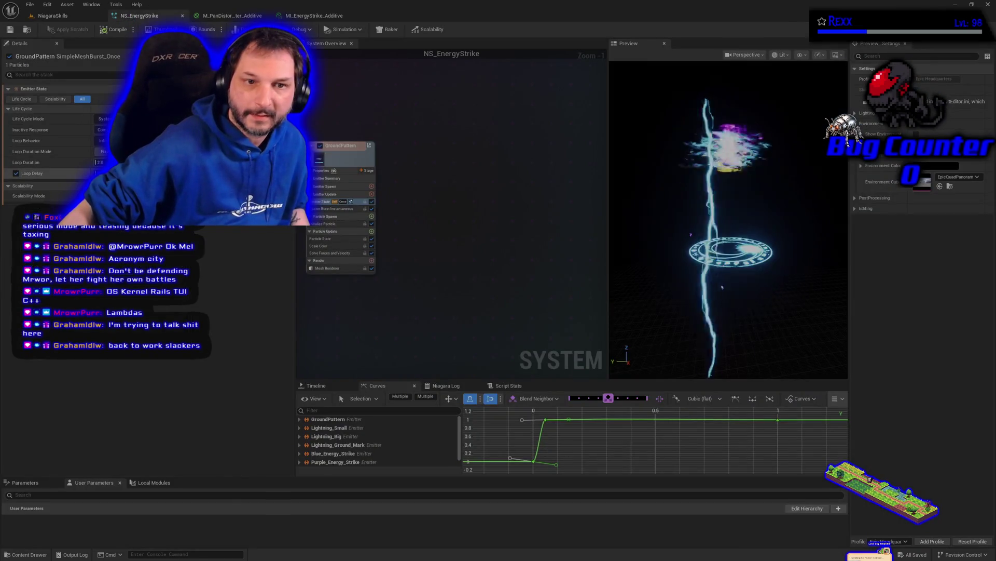
left_click(102, 173)
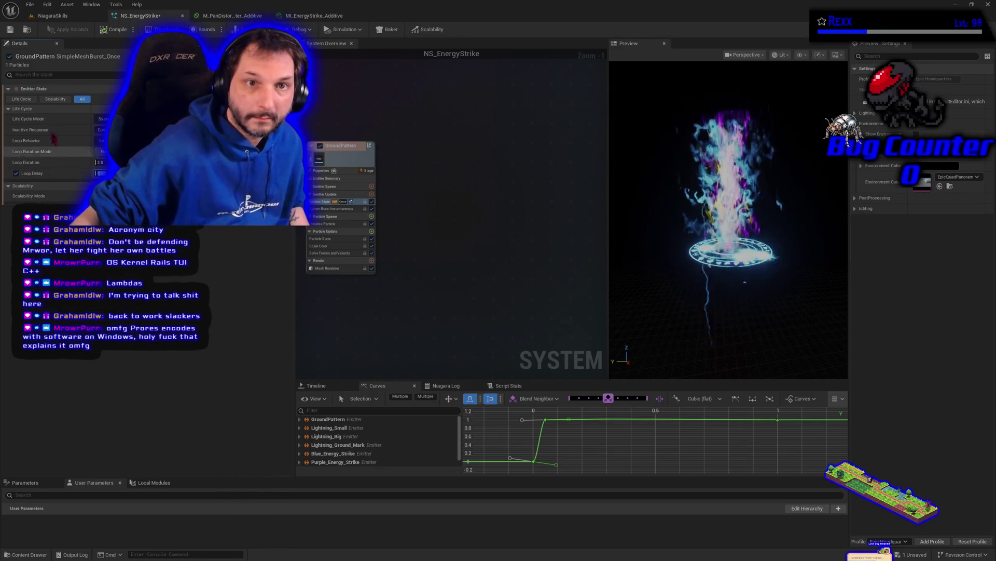
left_click(9, 31)
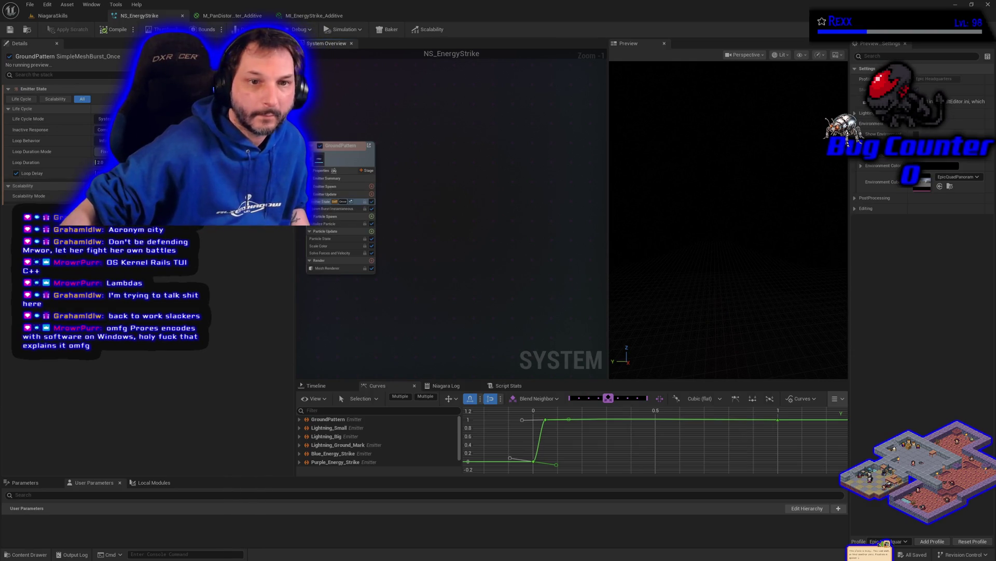
left_click(323, 224)
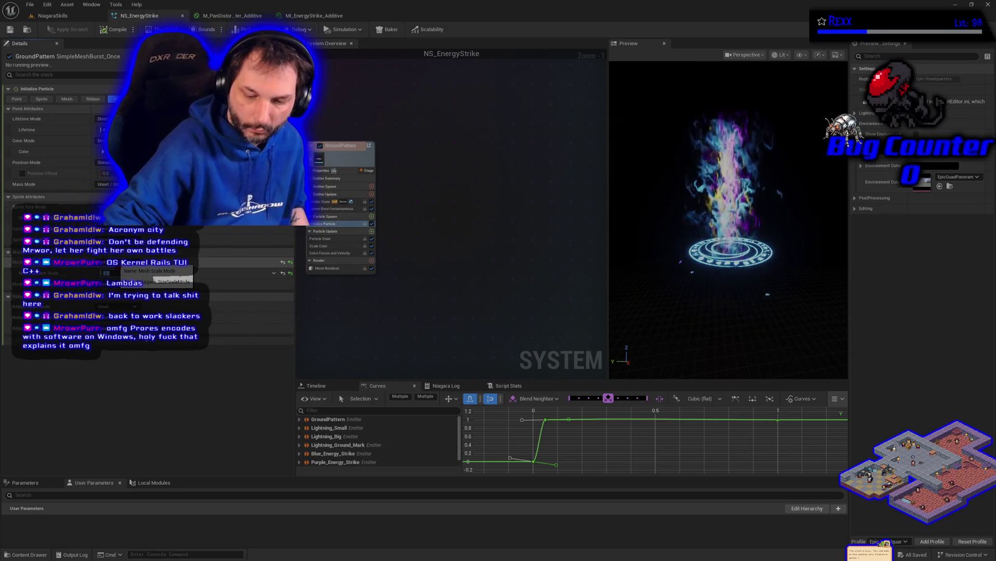
left_click_drag(104, 273, 119, 270)
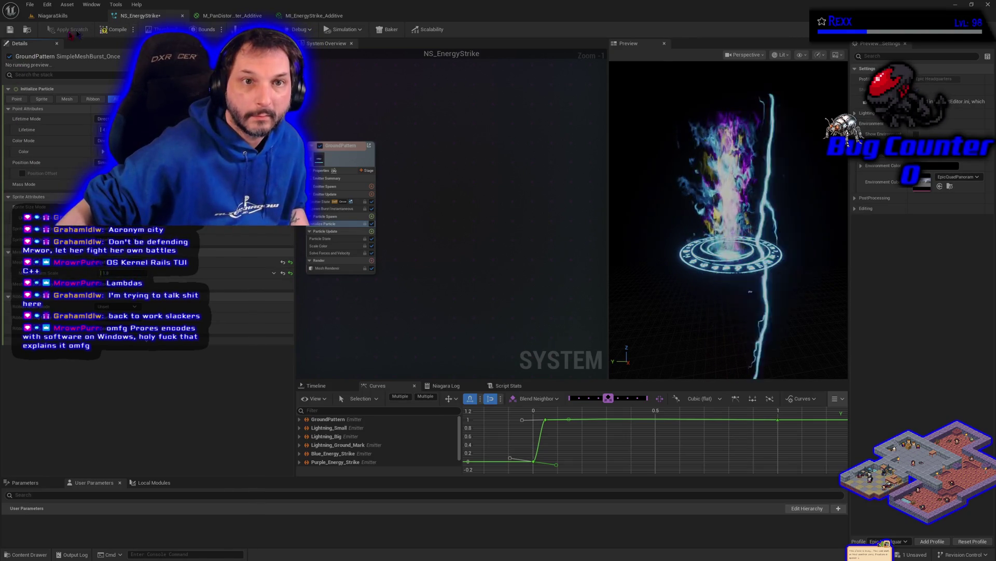
left_click(29, 4)
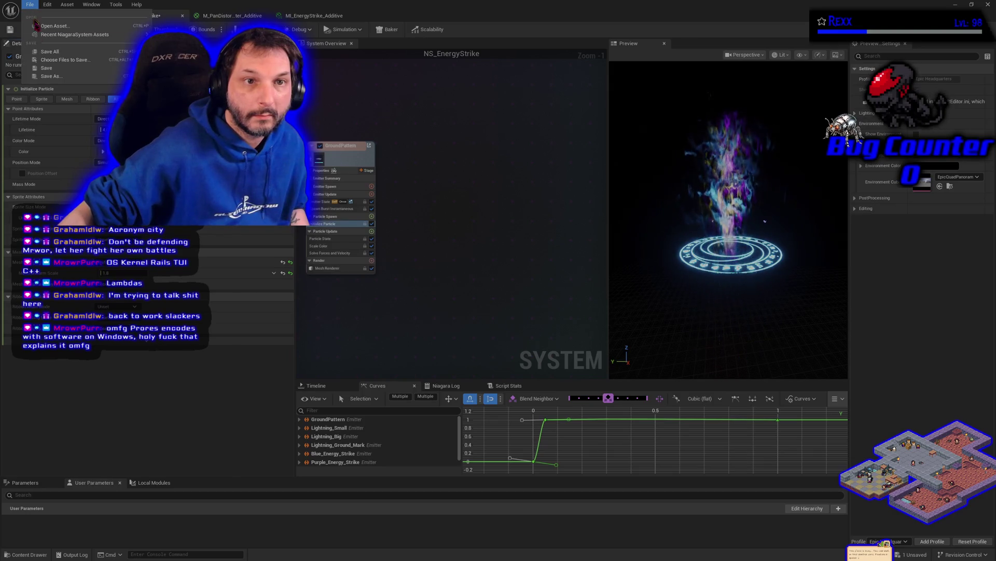
left_click(48, 56)
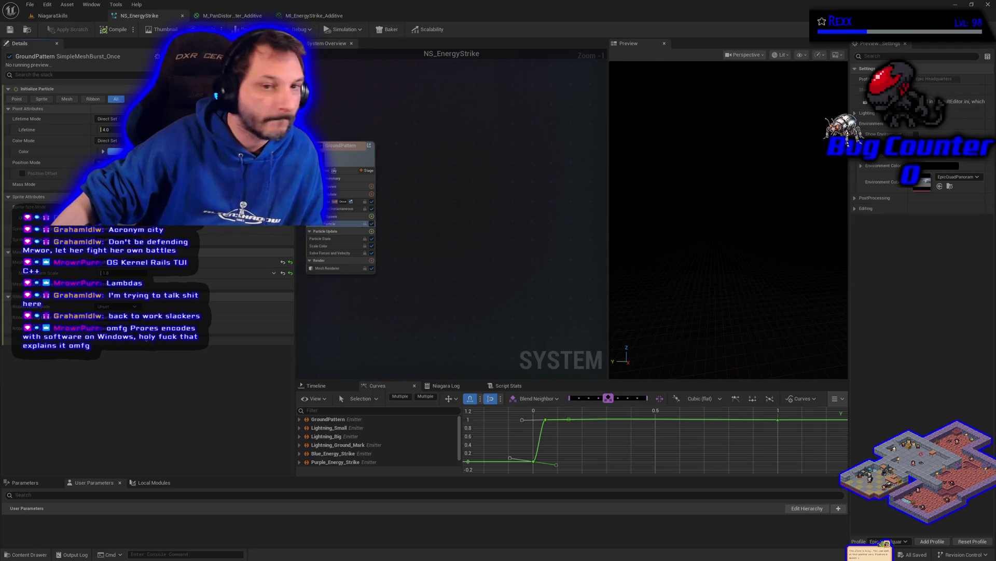
Step: Set GroundPattern's mesh scale to 1.5, then save and compile NS_EnergyStrike
left_click(134, 273)
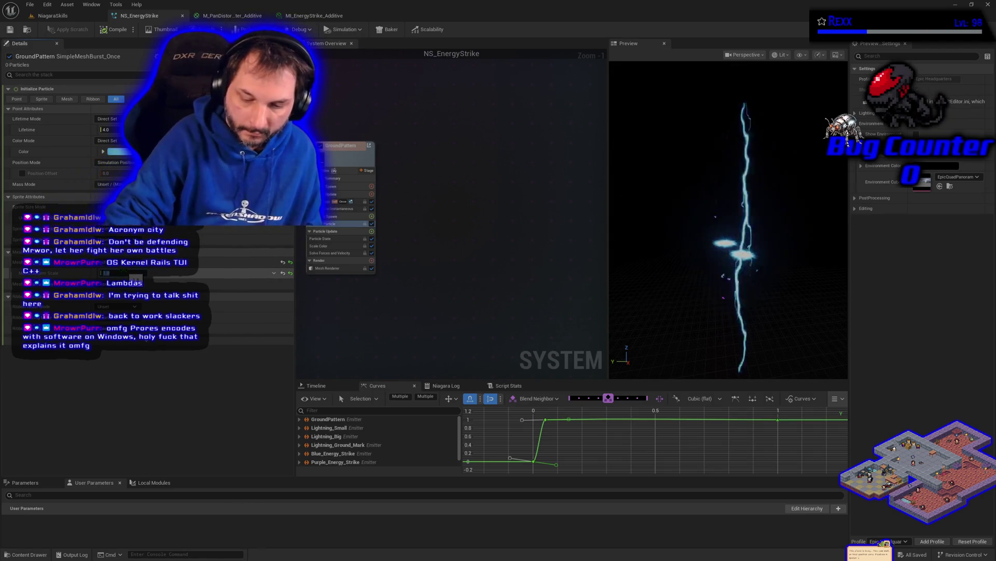
type("1.5")
key("Return")
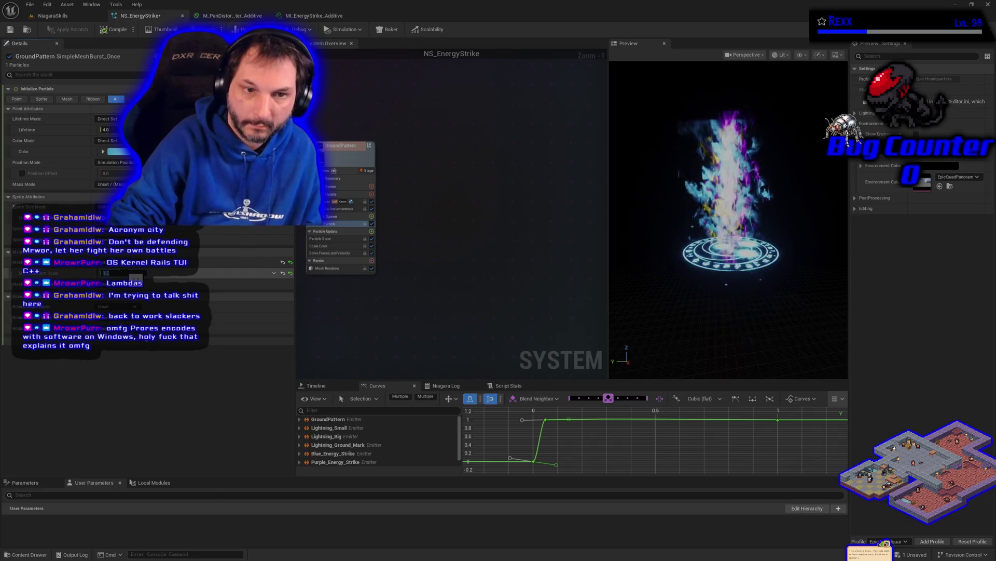
left_click(29, 4)
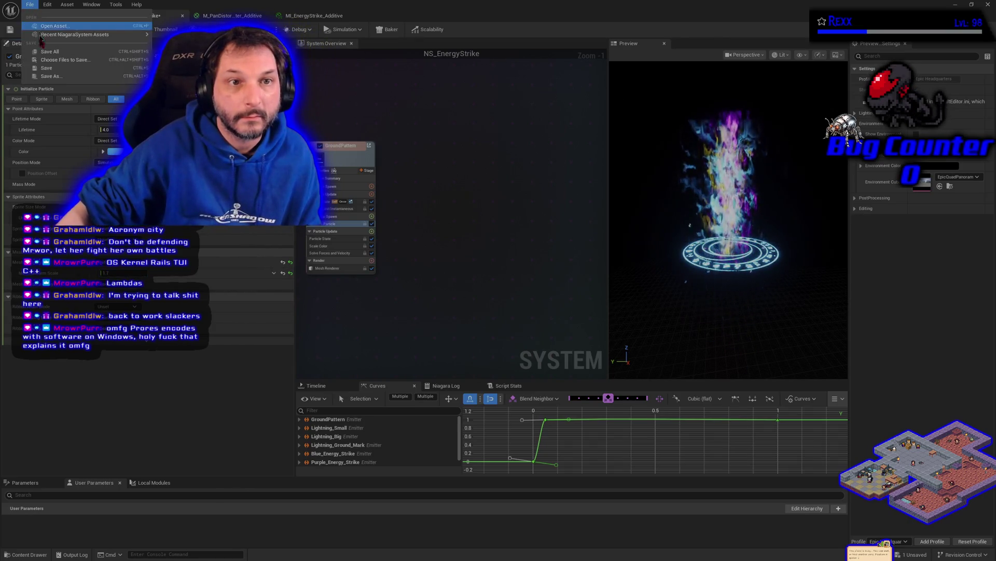
left_click(46, 67)
left_click(113, 30)
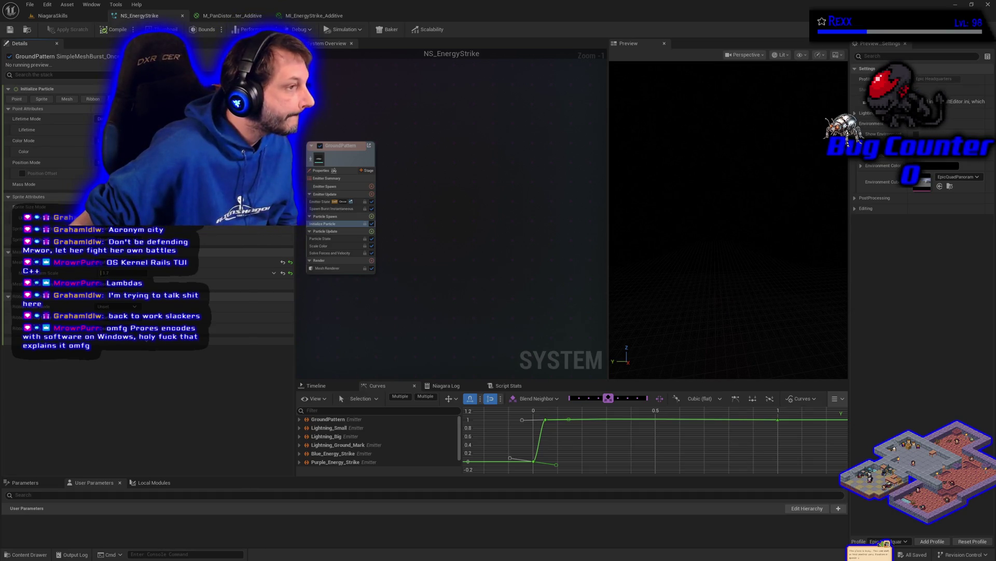
left_click(26, 554)
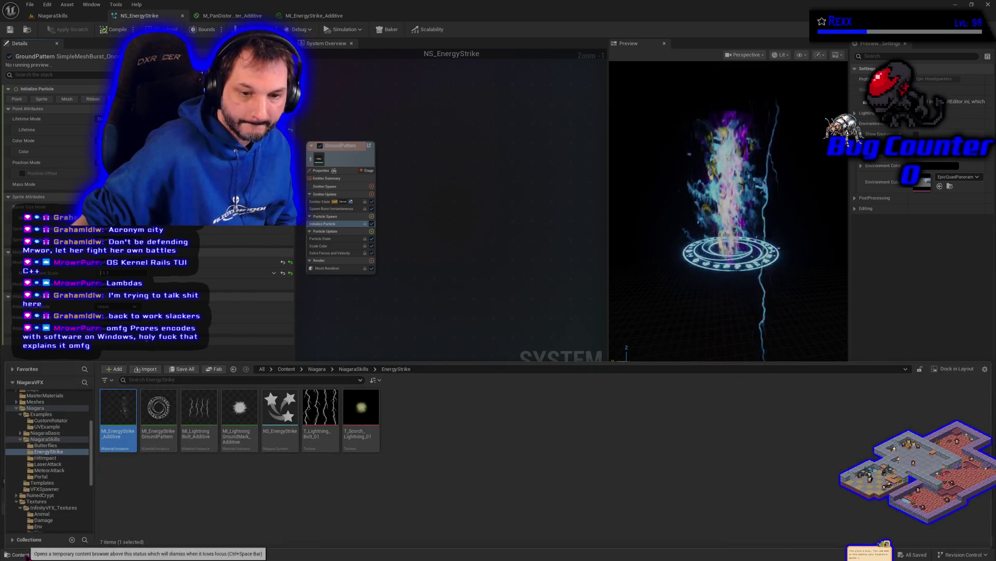
Step: Open MI_EnergyStrike_GroundPattern, enable HasAlphaChannel and FlashFrequency, and save all assets
left_click(147, 429)
double_click(149, 432)
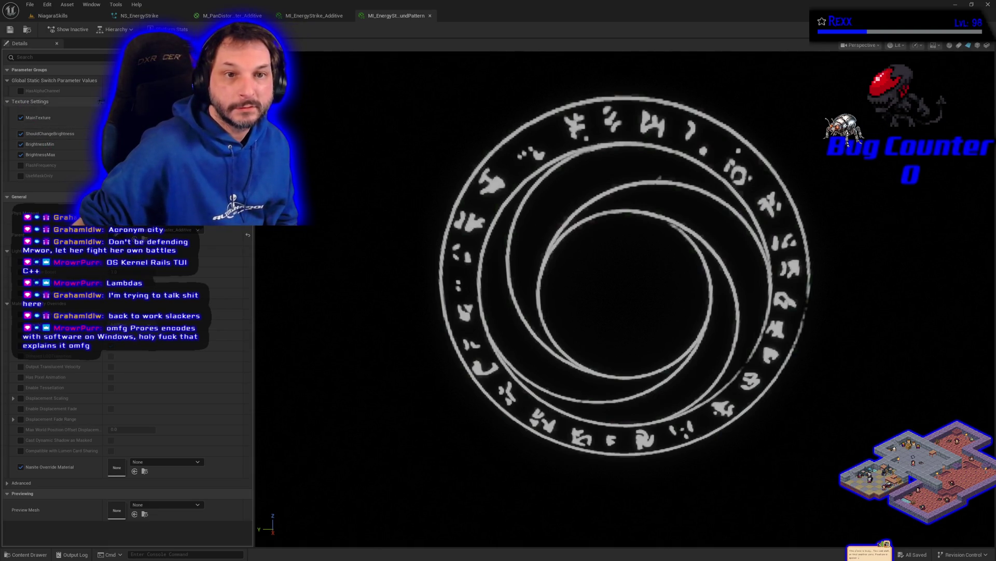
left_click(21, 91)
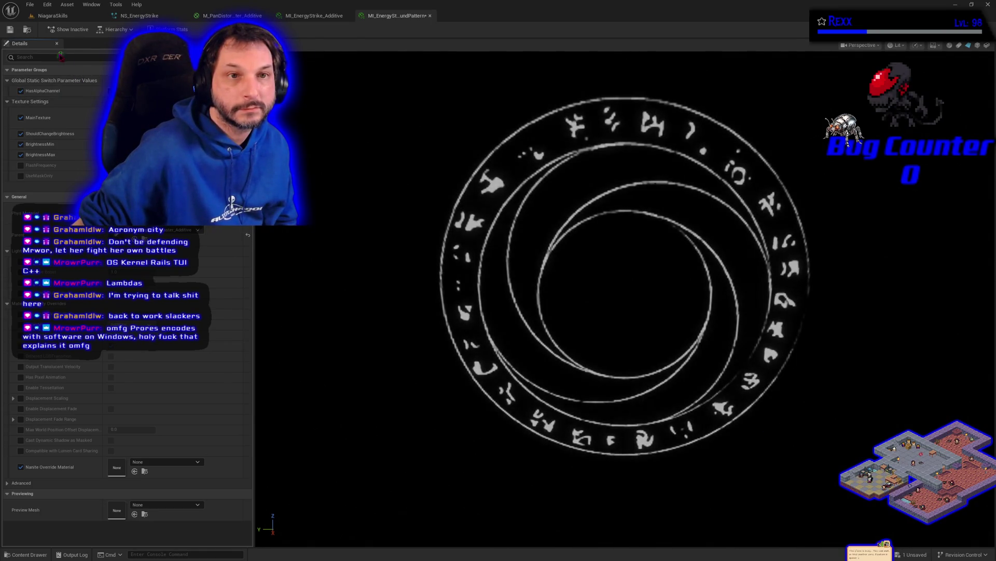
left_click(10, 30)
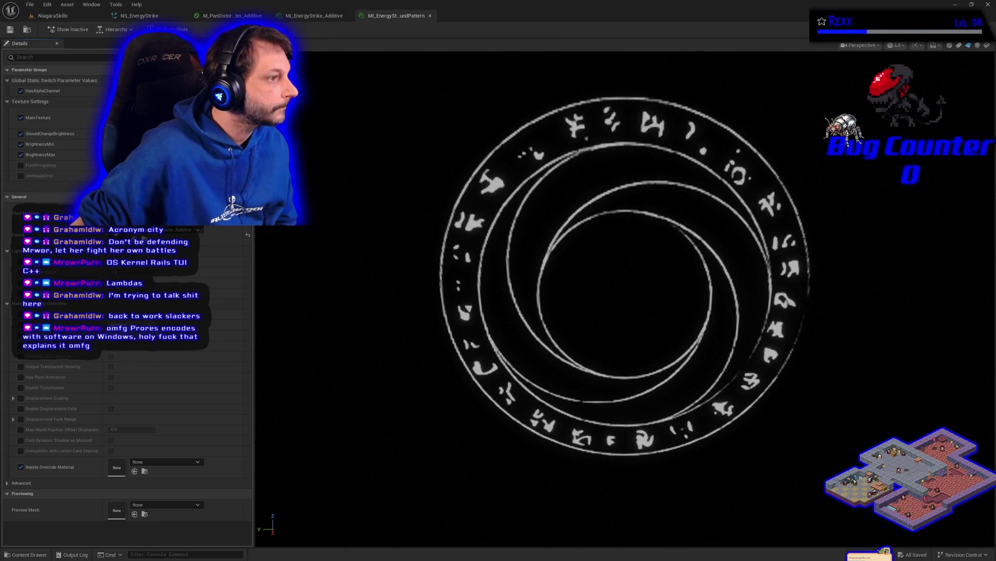
left_click(20, 165)
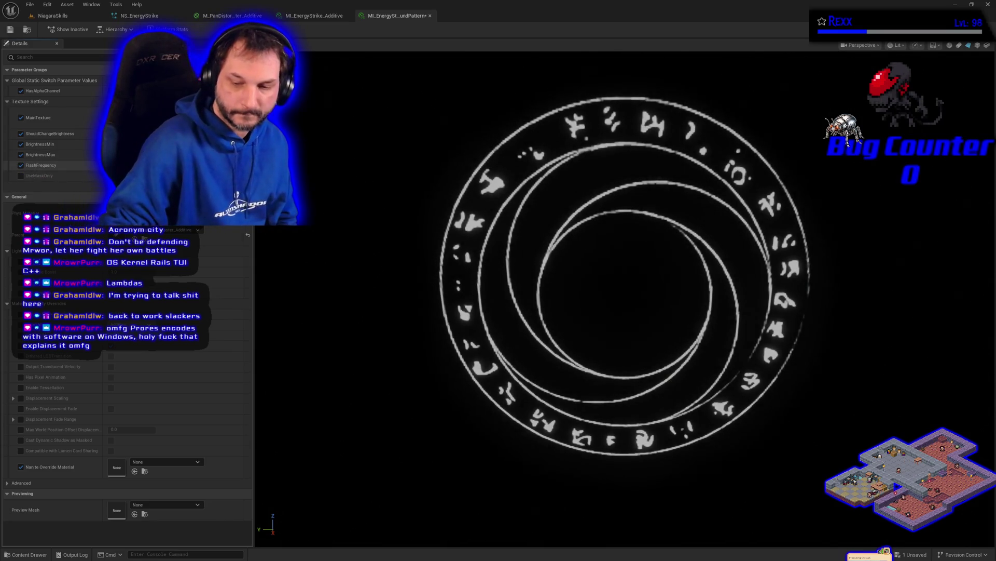
left_click(29, 4)
left_click(54, 52)
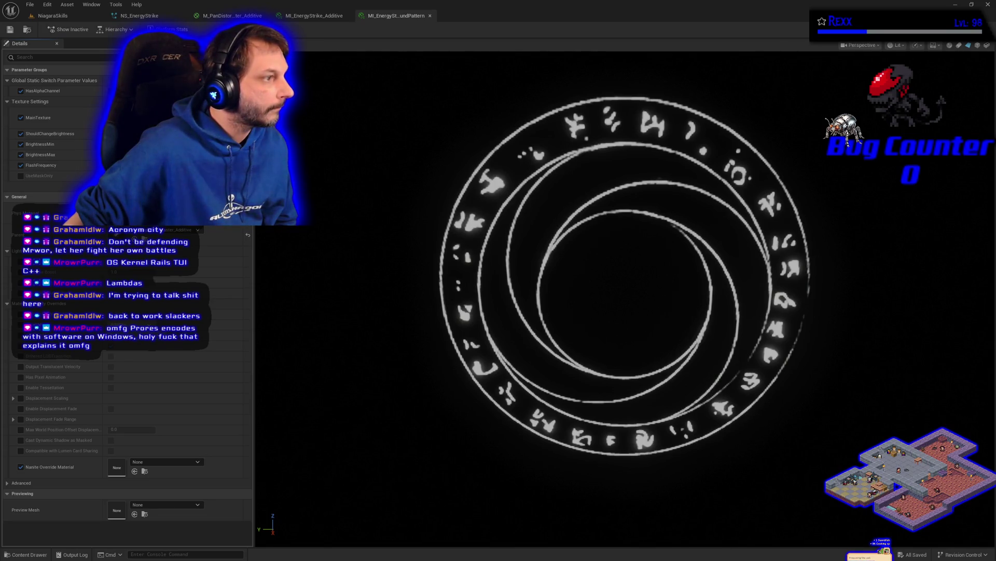
Step: Spawn the Energy Strike effect on the NiagaraSkills level stage via the spawner's Spawn VFX button
left_click(57, 16)
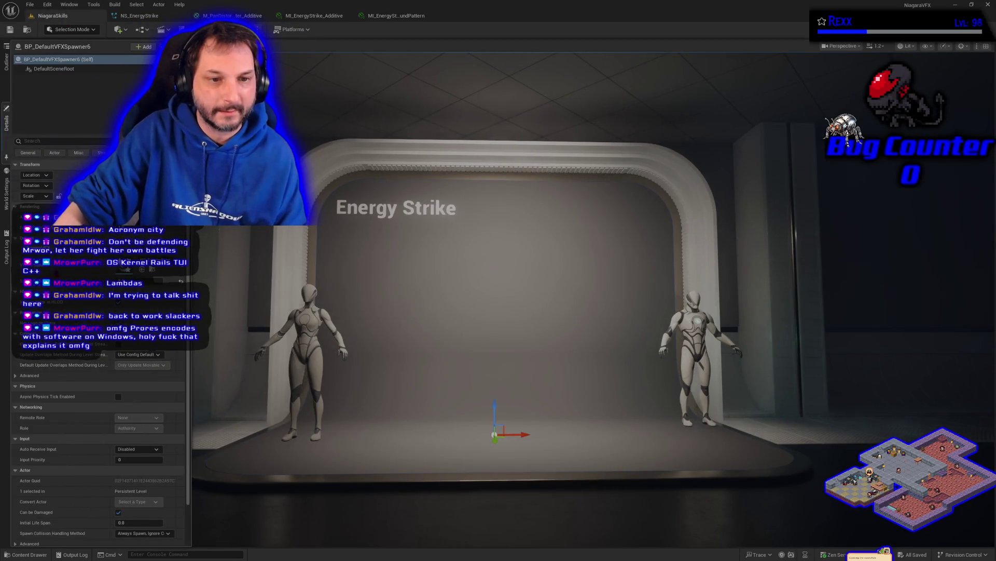
left_click(70, 256)
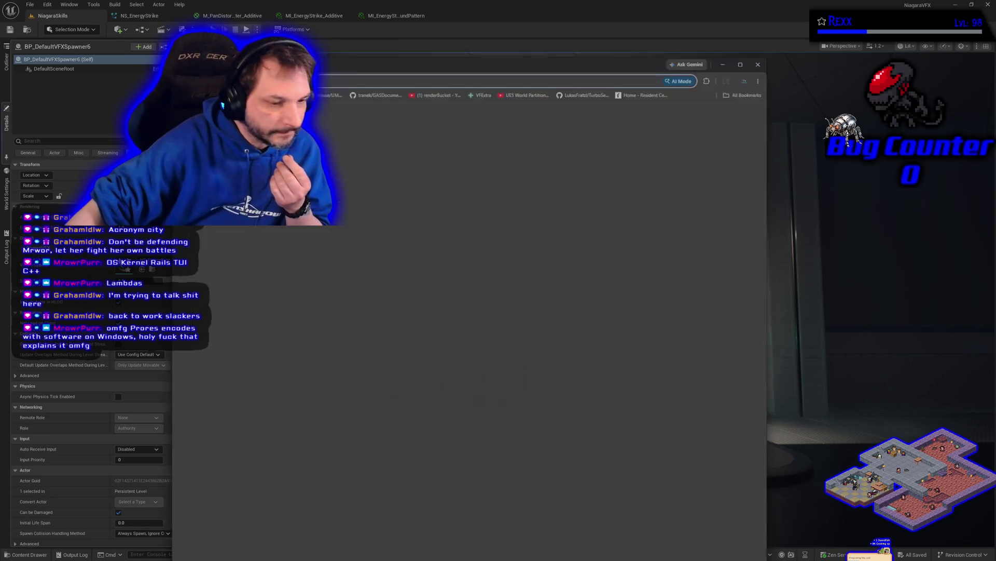
Step: Search Google for 'prores', browse the results, and return to the Unreal editor
type("prores")
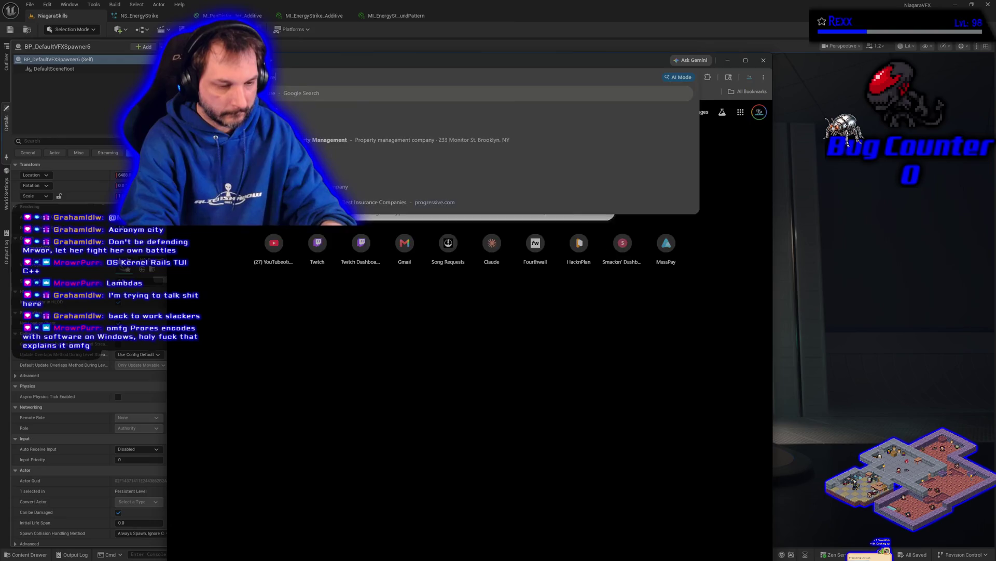
key("Return")
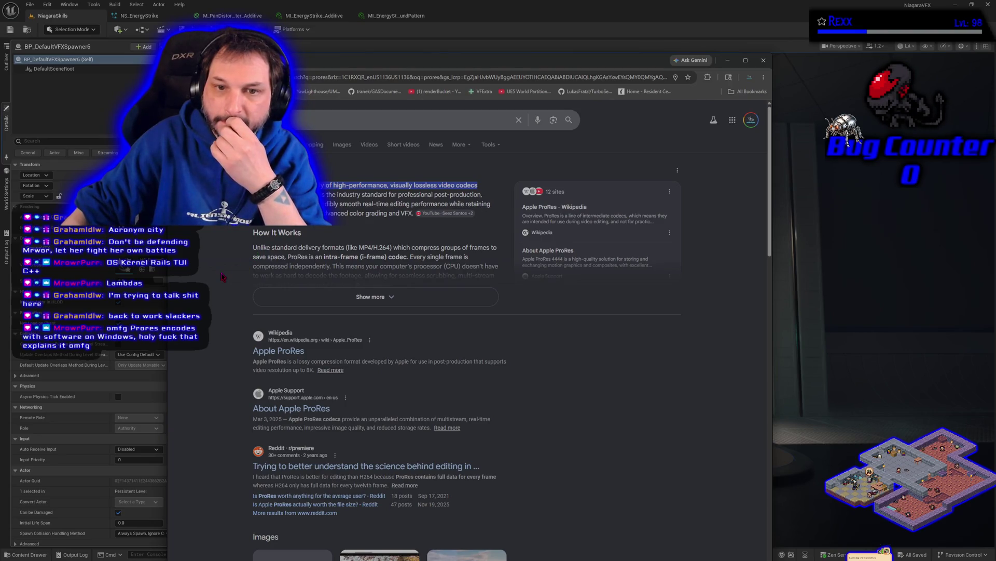
scroll(242, 316, "down", 2)
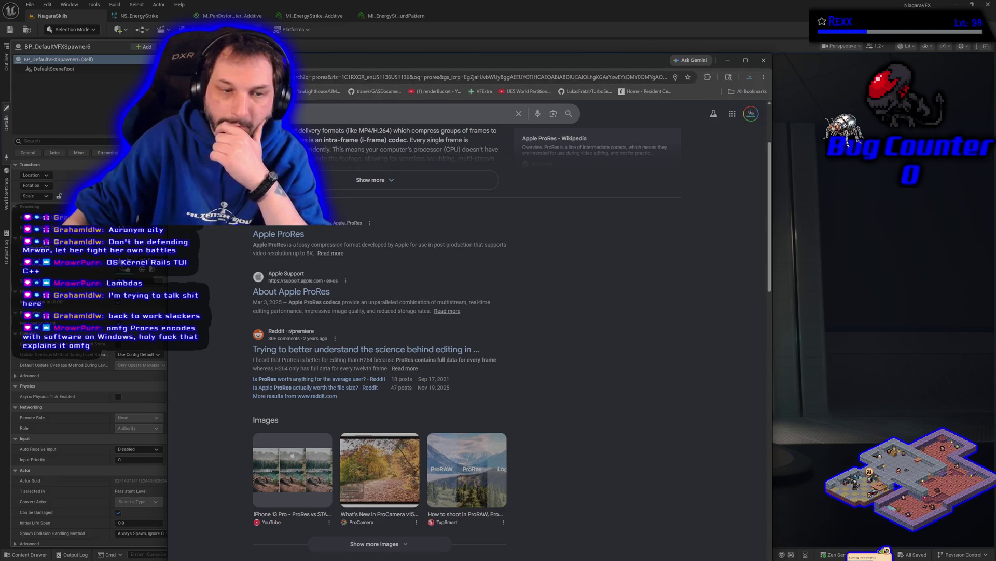
key("alt+Tab")
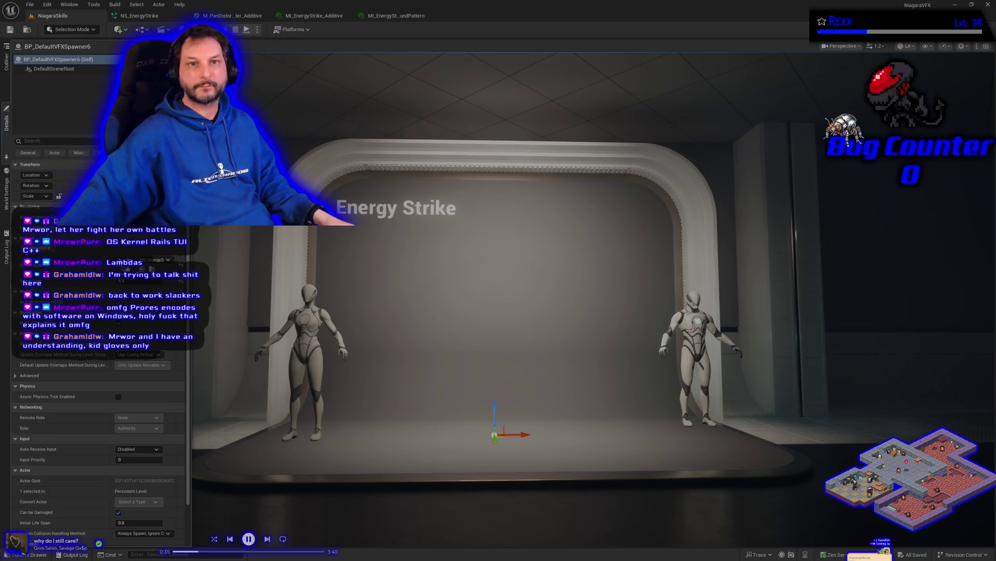
Step: Close the extra pan distortion material editor, reframe the stage, and show BP_DefaultVFXSpawner6's details
left_click(240, 16)
middle_click(239, 17)
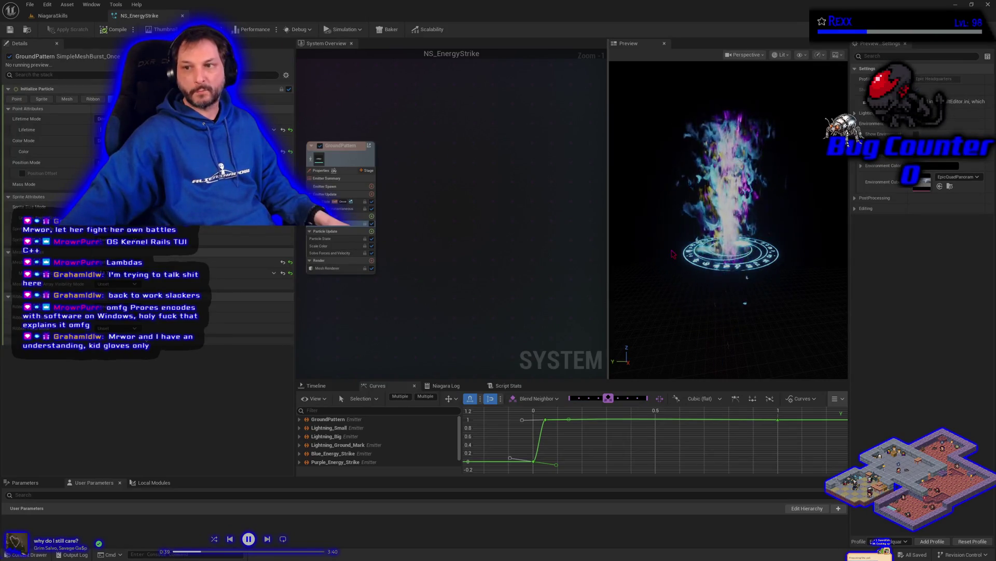
left_click(65, 16)
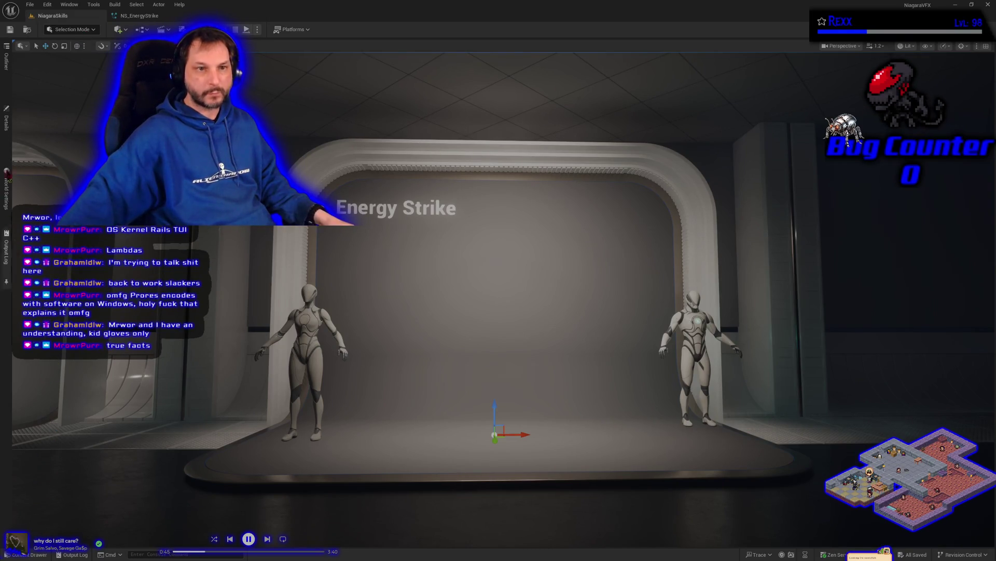
mouse_move(252, 376)
left_mouse_down()
mouse_move(270, 371)
mouse_move(253, 376)
left_mouse_up()
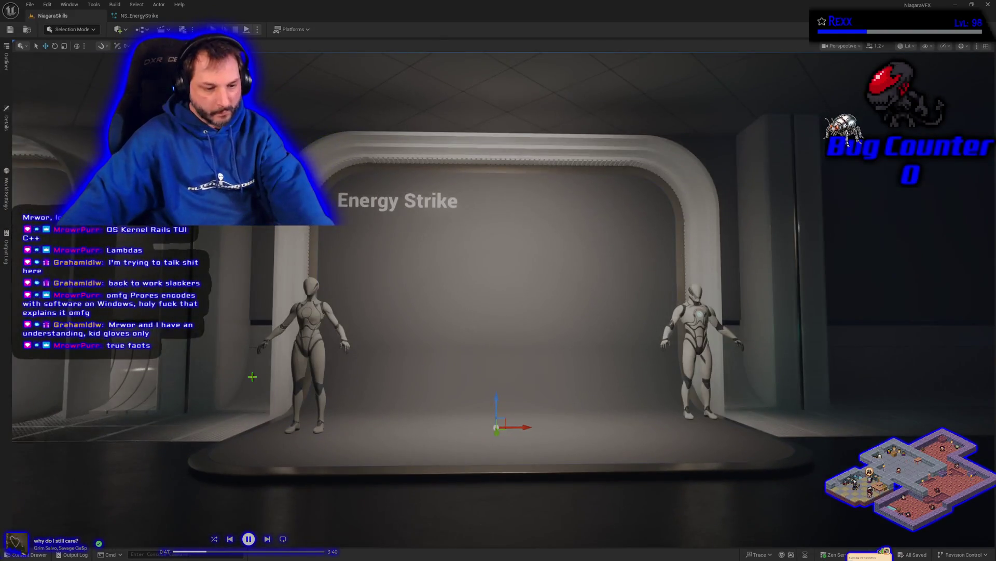
left_click(6, 119)
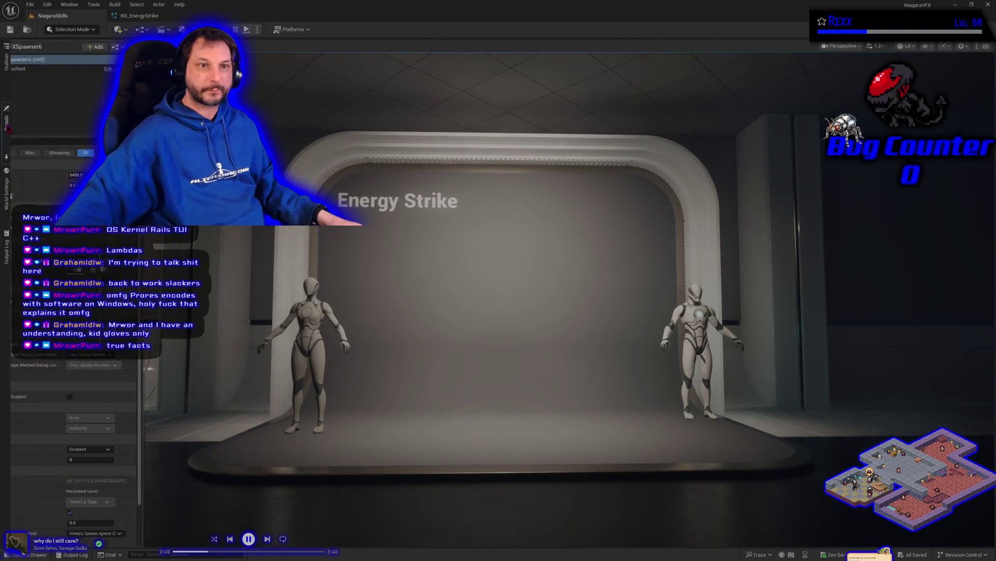
Step: Press Spawn VFX on BP_DefaultVFXSpawner6 to play the Energy Strike effect
left_click(60, 250)
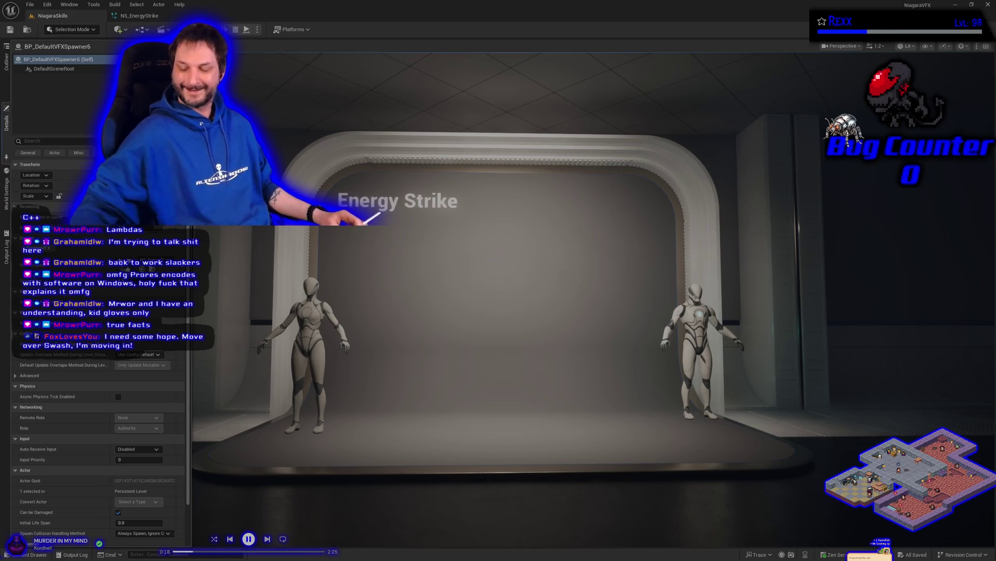
Step: Pull back and fly the camera around the level, returning to the Energy Strike stage
left_click_drag(529, 399, 534, 394)
left_click_drag(304, 478, 305, 479)
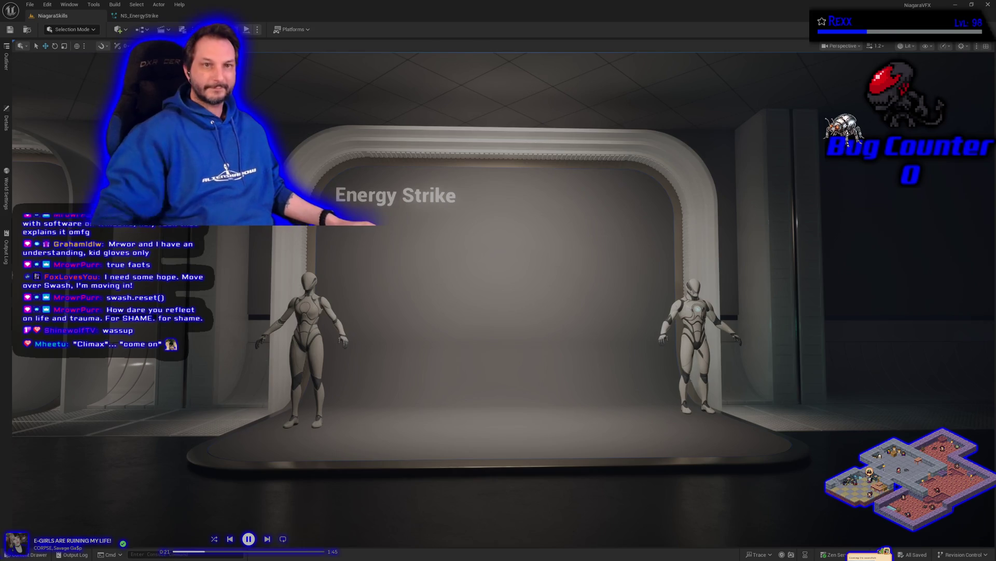
Step: Inspect the Anticipation and Climax comment groups in NS_EnergyStrike, then return to the level
left_click(139, 15)
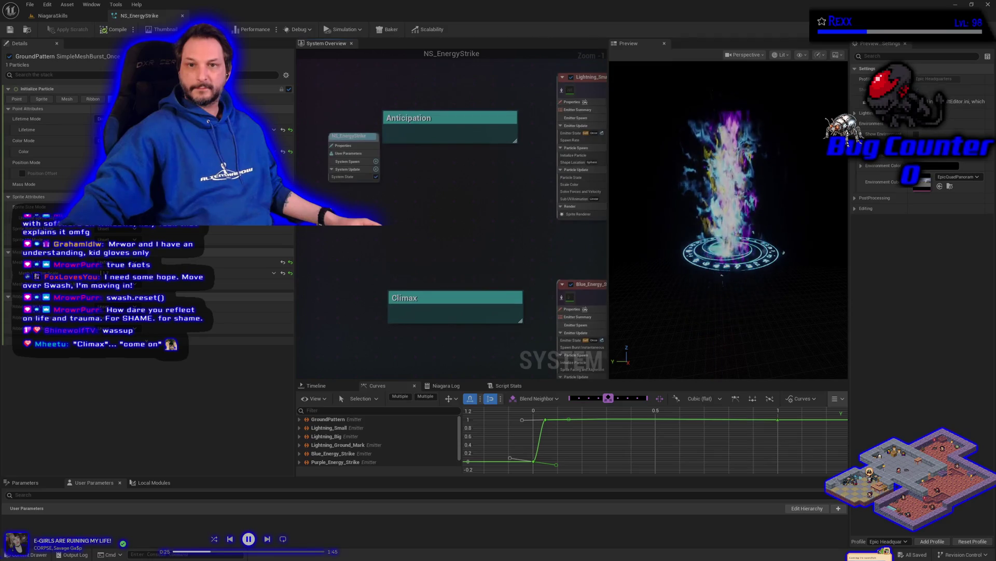
left_click(440, 119)
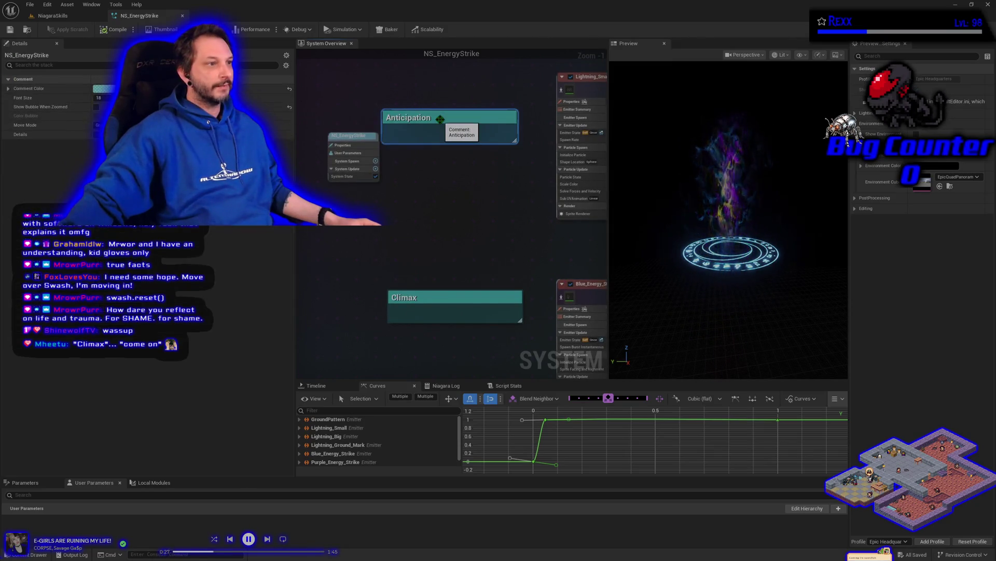
left_click(476, 298)
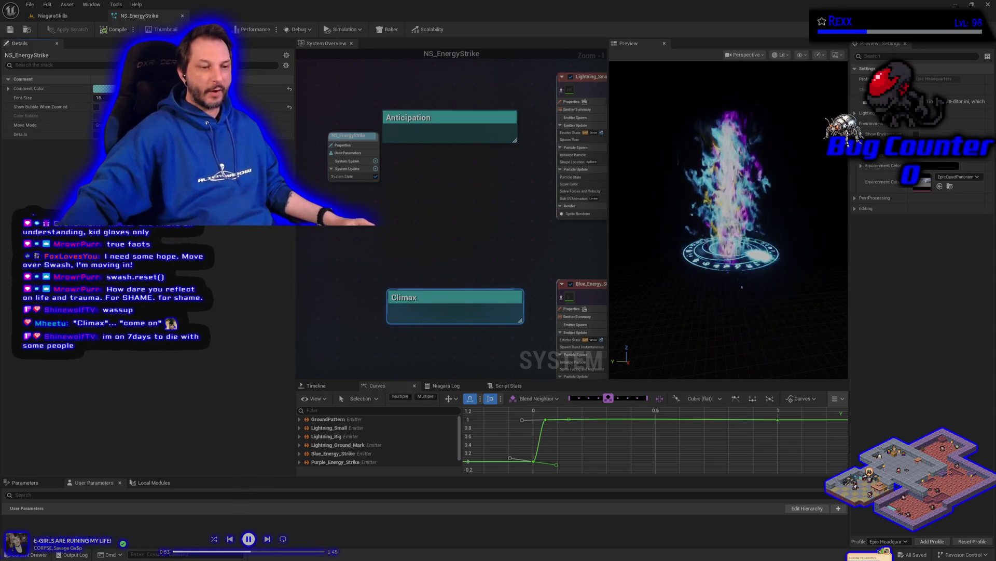
left_click(52, 15)
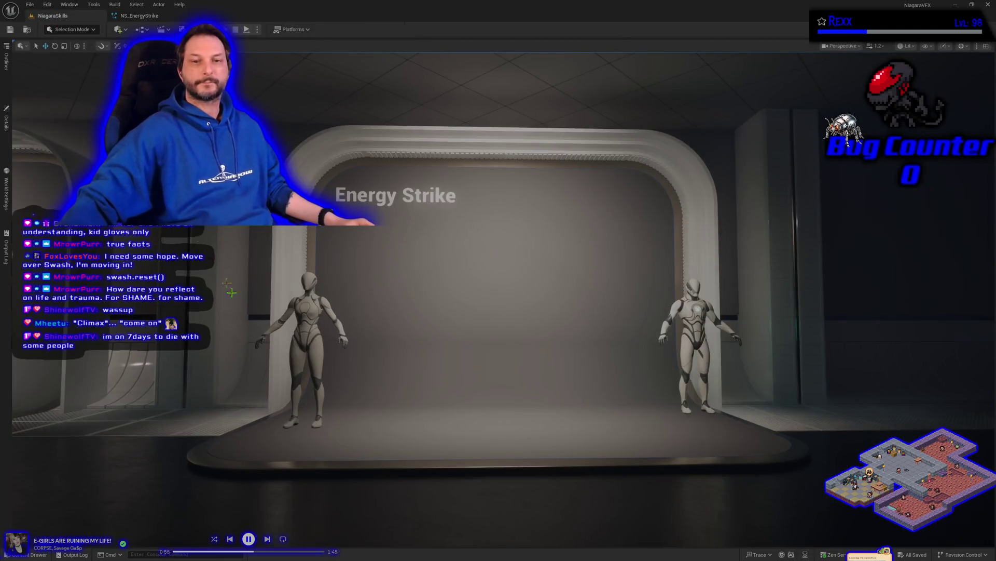
Step: Check BP_DefaultVFXSpawner6's settings, then Play In Editor to watch the rune circle spawn
left_click(7, 123)
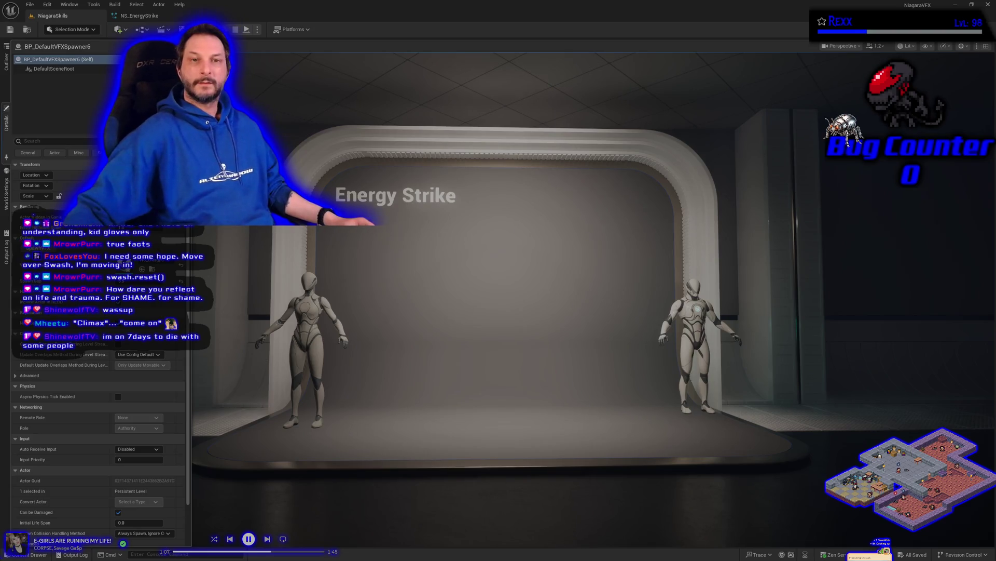
key("alt+p")
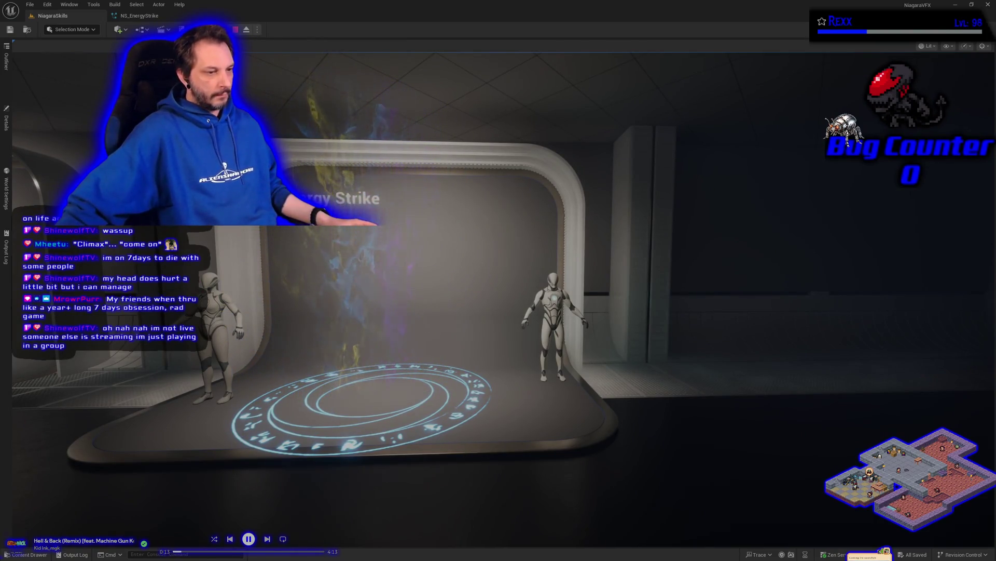
left_click(209, 363)
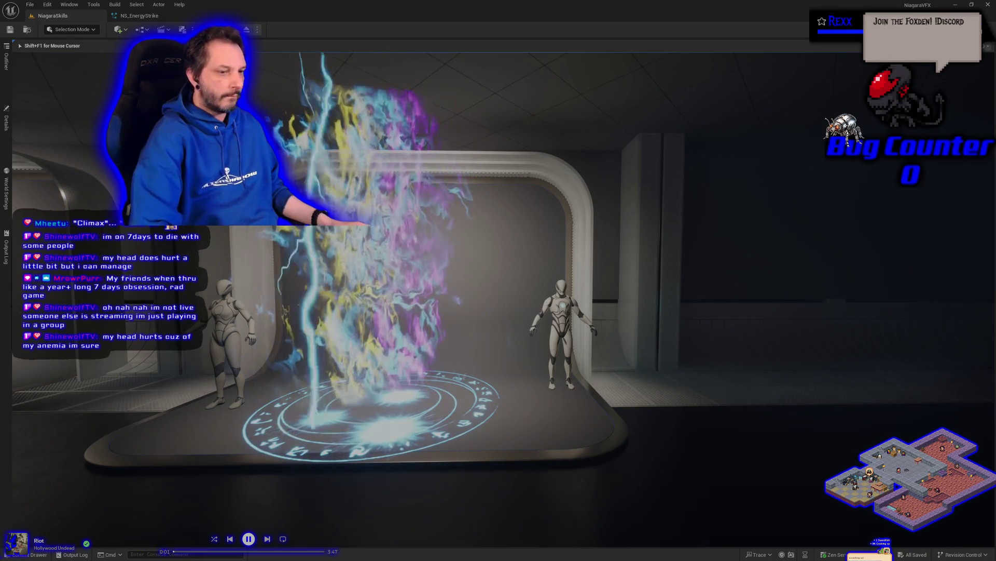
Step: Walk closer to watch the Energy Strike column replay, then stop the play session
key("w")
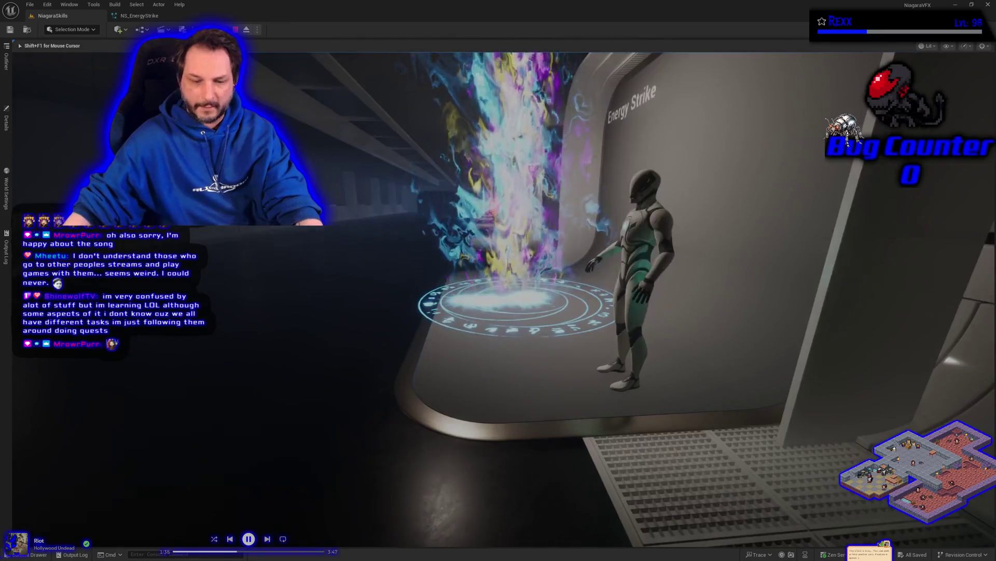
key("Escape")
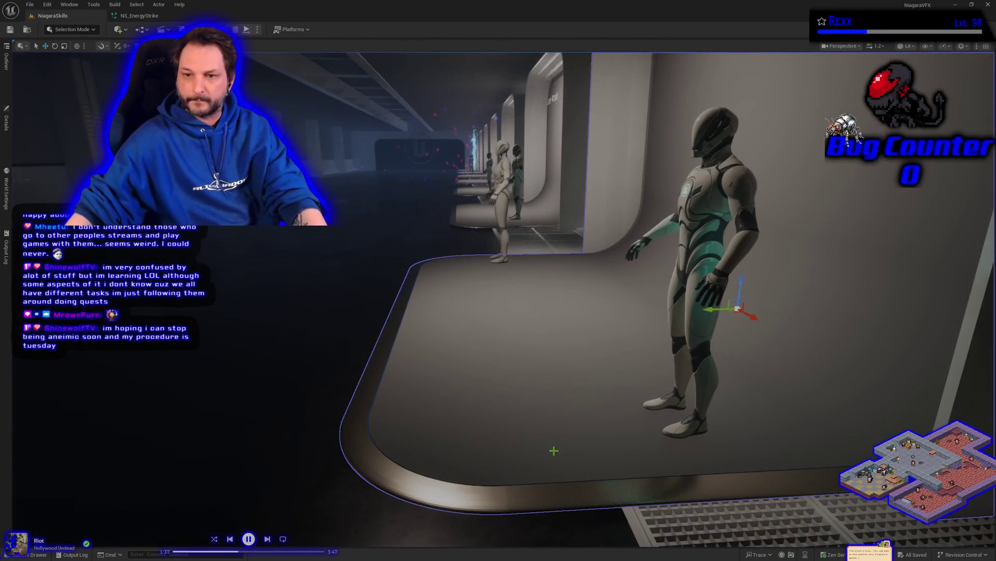
Step: Undo BP_DemoDisplay7's geometry change back to an upright panel and play the level again
left_click(6, 124)
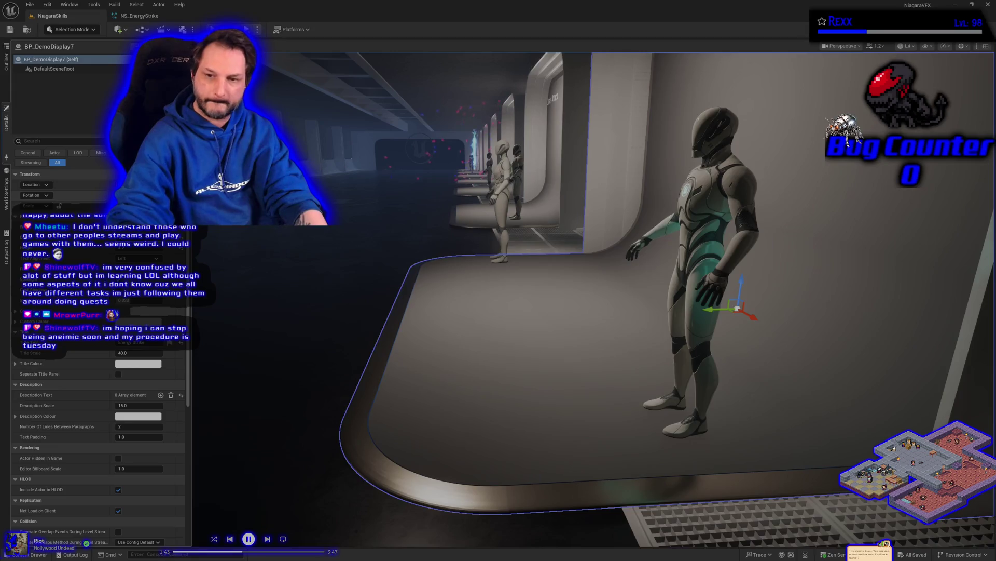
key("ctrl+z")
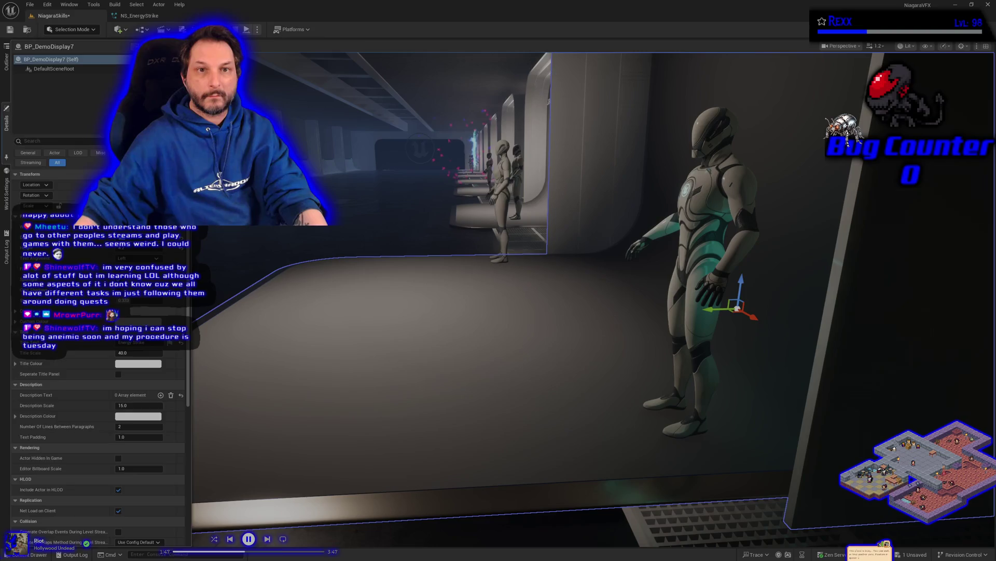
key("alt+p")
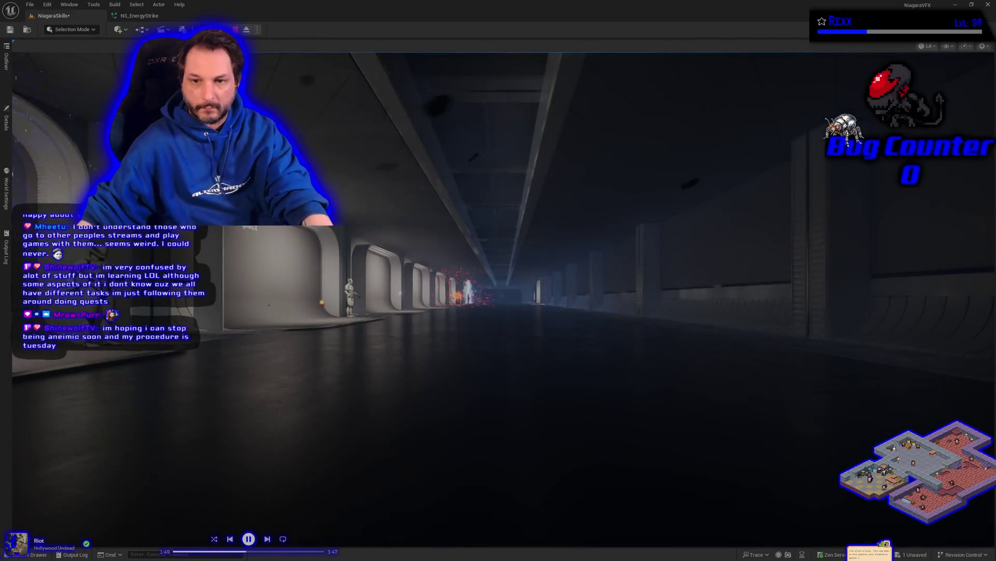
Step: Walk down the corridor to the Energy Strike display, then stop play mode
key("w")
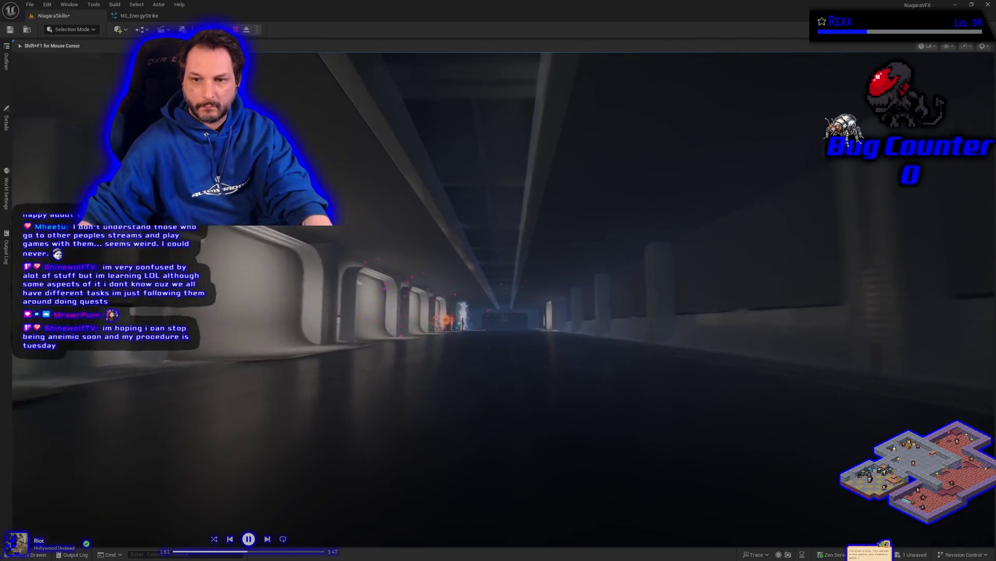
key("w")
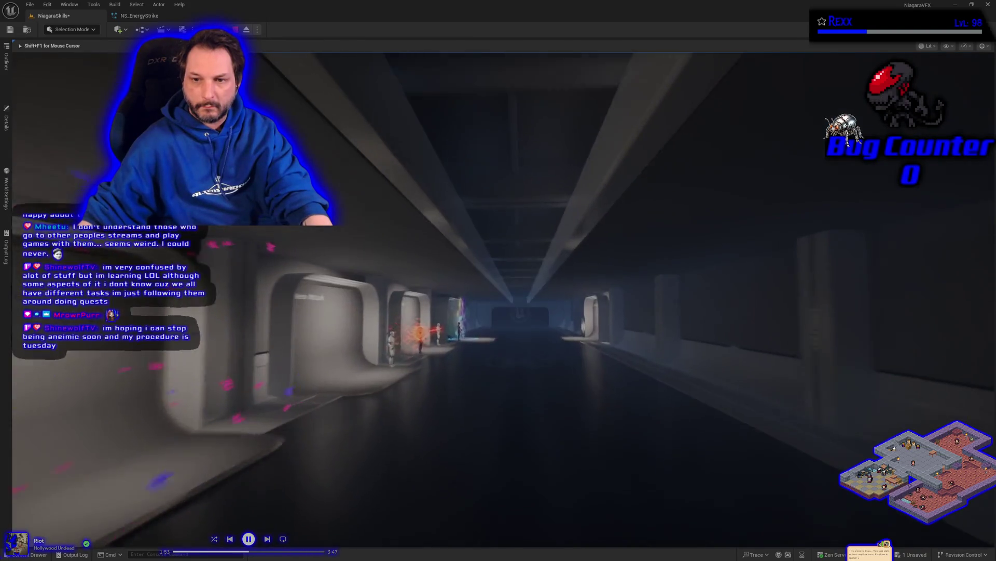
key("w")
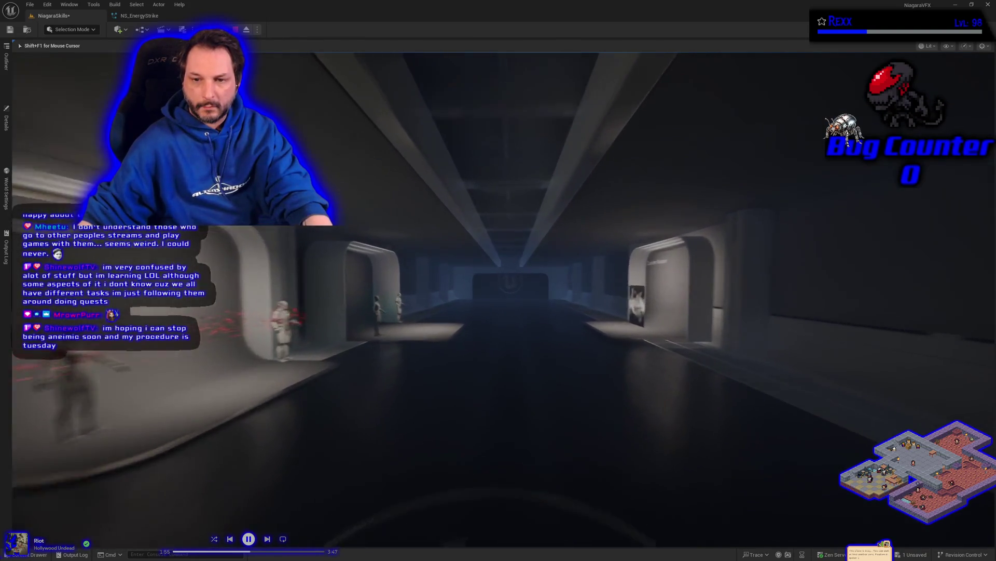
key("w")
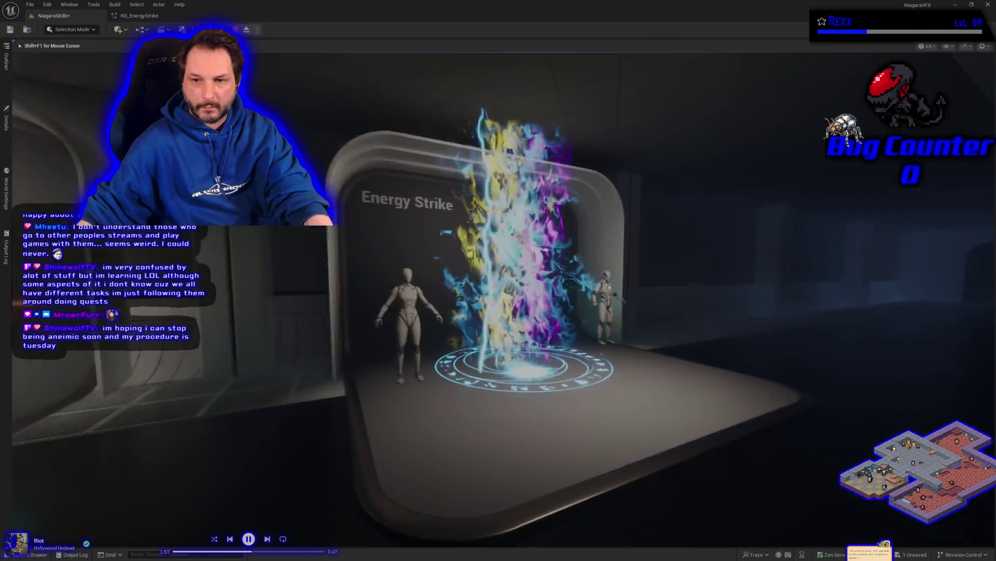
key("w")
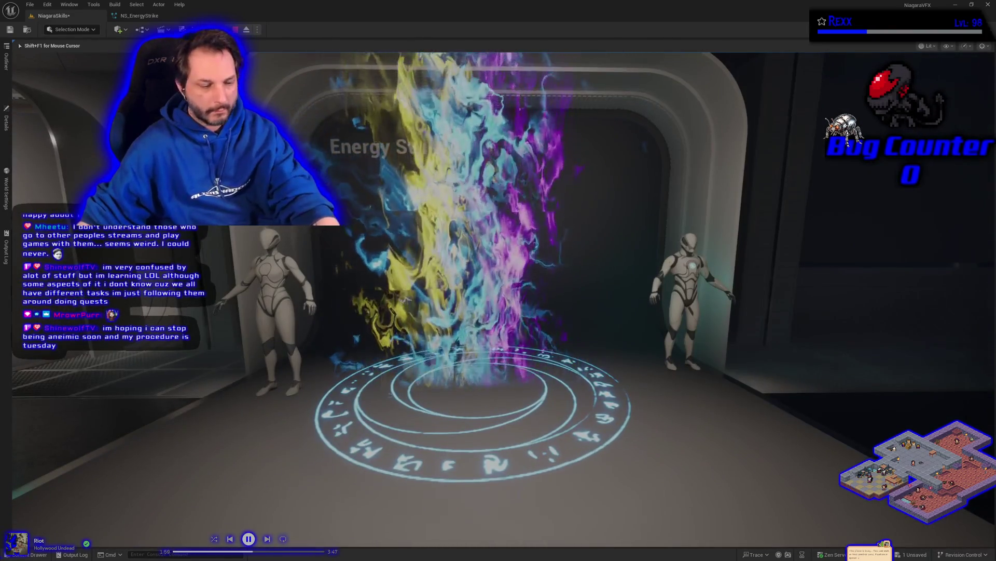
key("Escape")
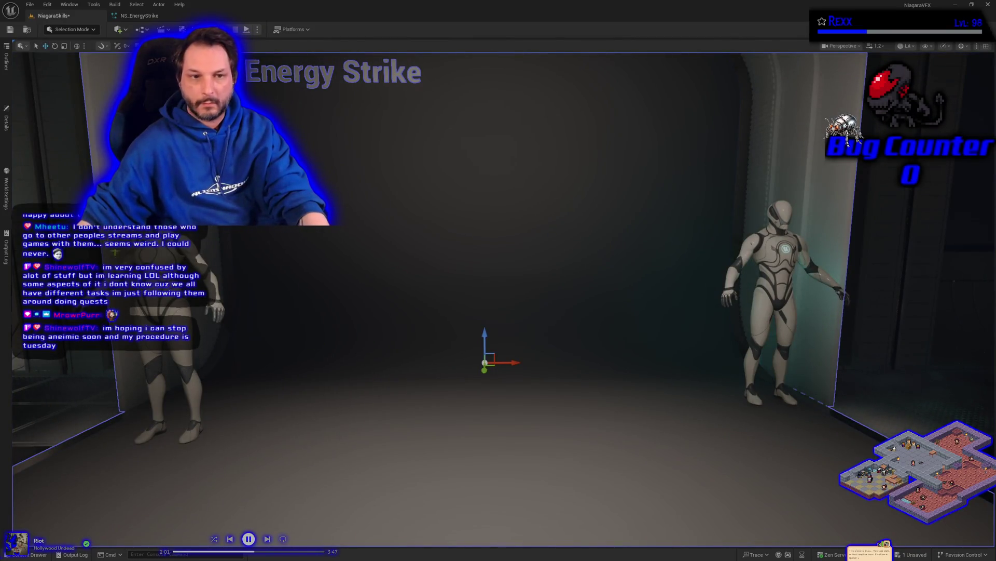
Step: Move BP_DefaultVFXSpawner6 forward on the stage, save the level, and play it again
left_click(7, 62)
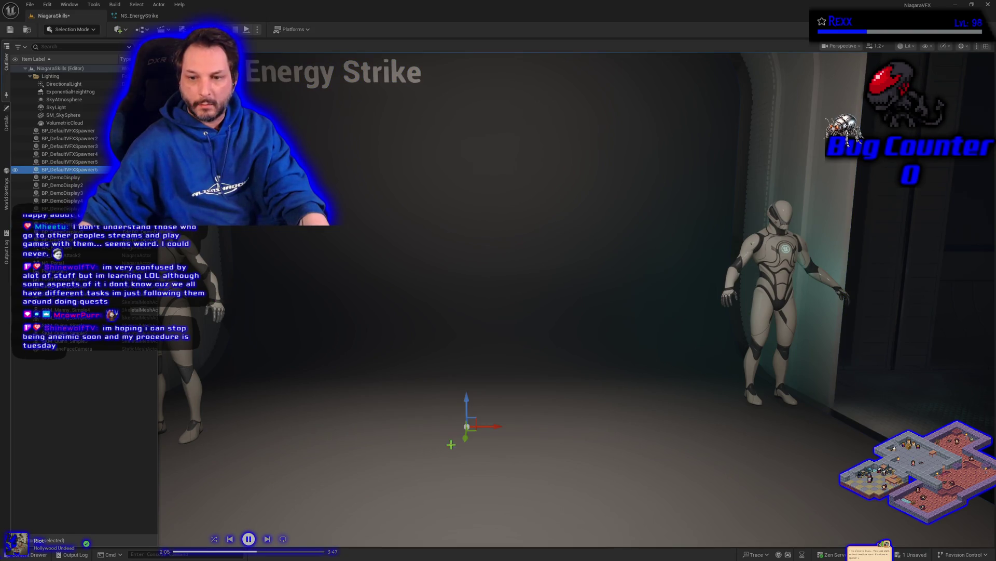
left_click_drag(465, 439, 471, 469)
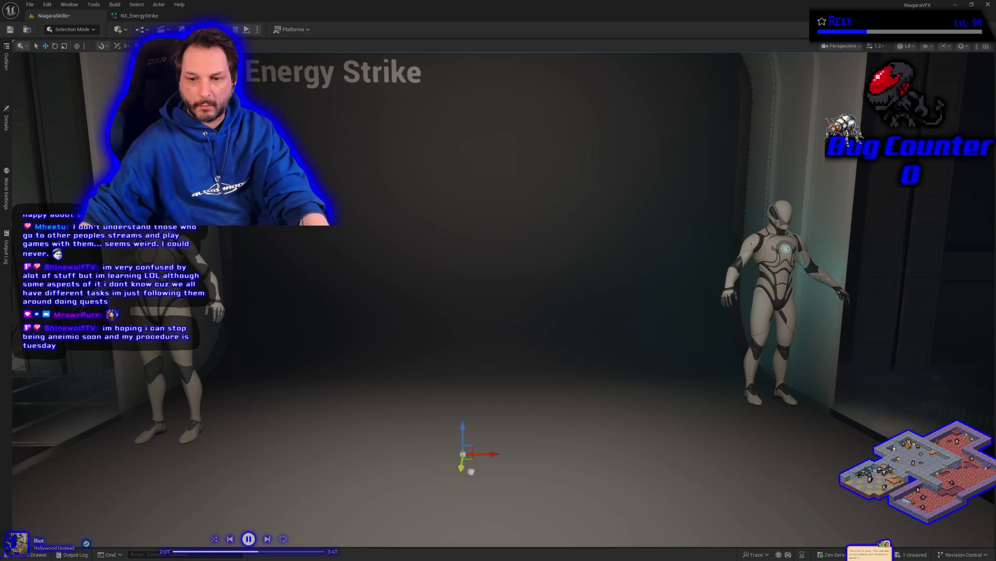
key("ctrl+s")
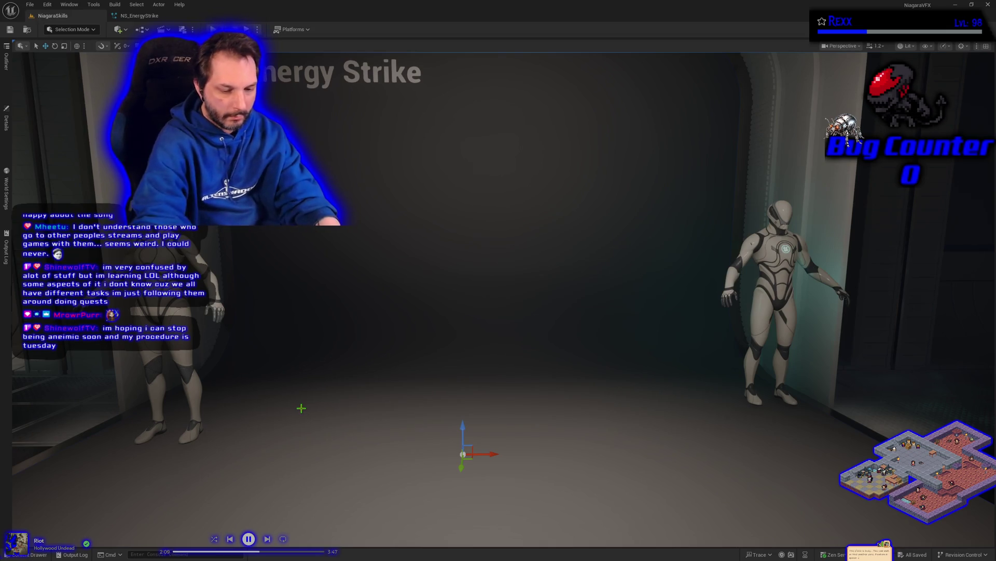
key("alt+p")
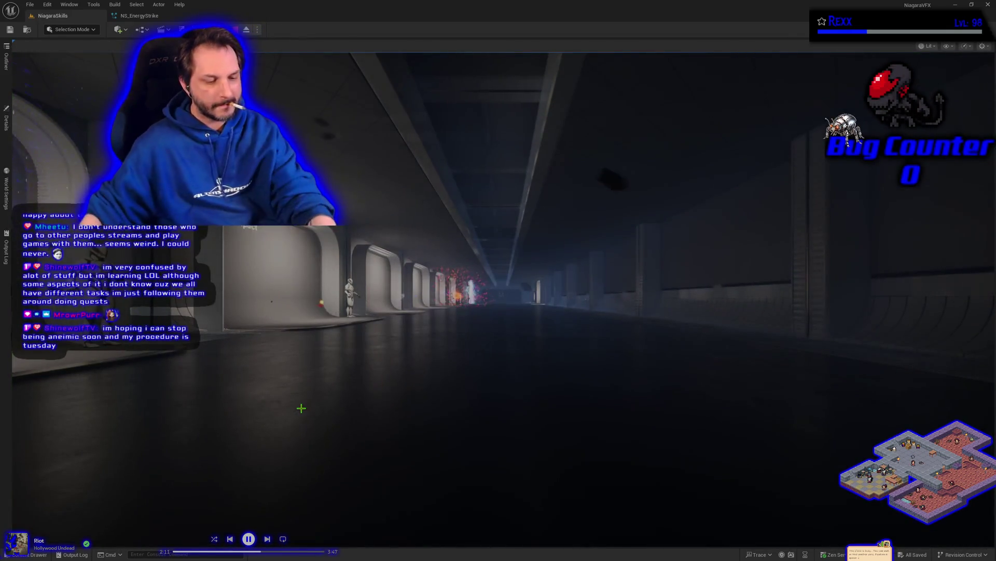
Step: Play-test by walking down the corridor to the Energy Strike stage, then stop the session
left_click(301, 408)
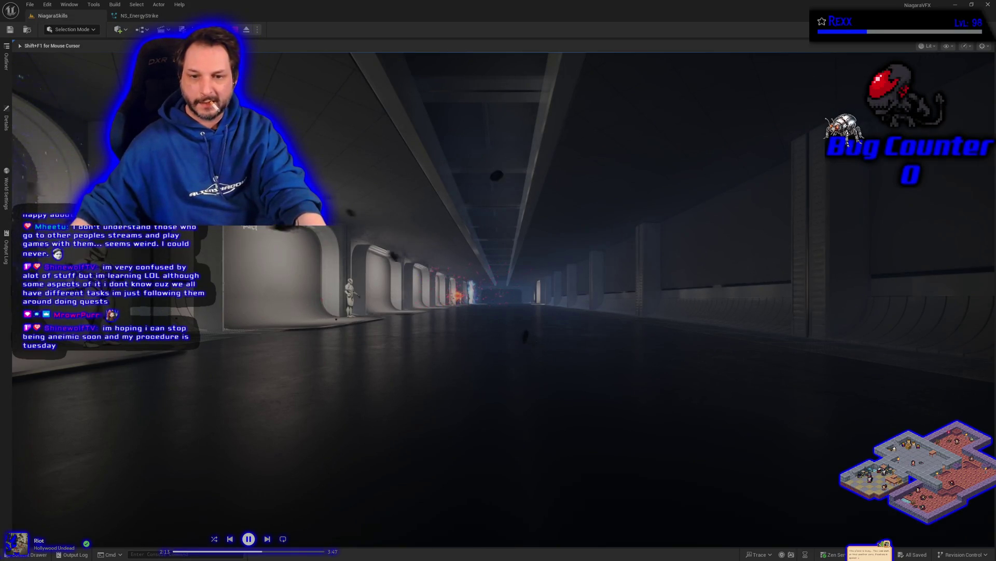
key("w")
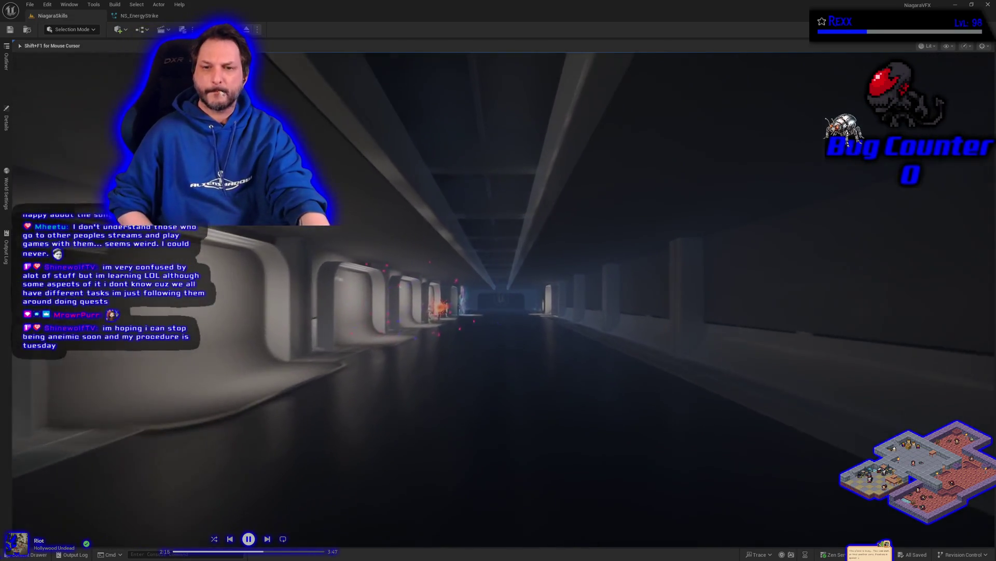
key("w")
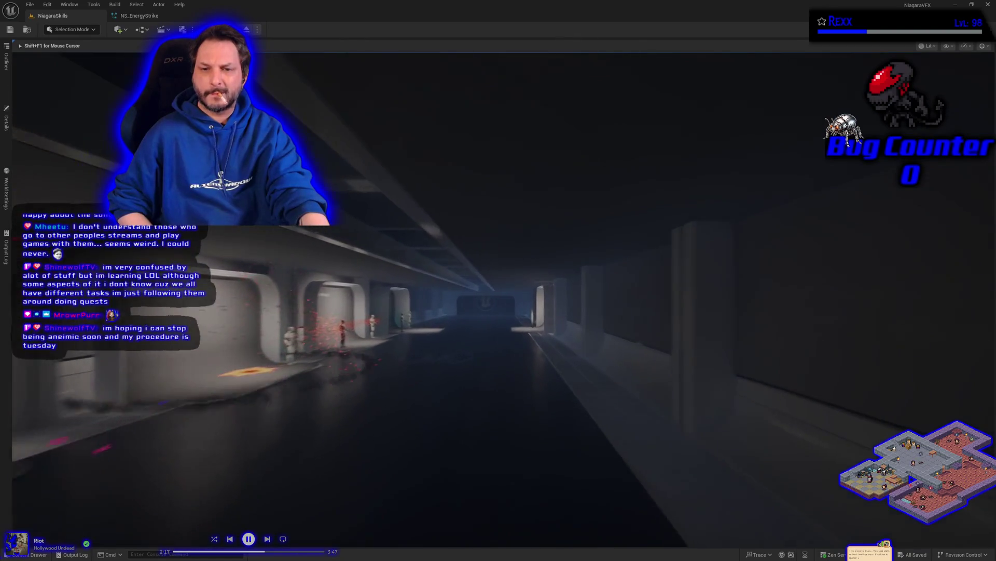
key("w")
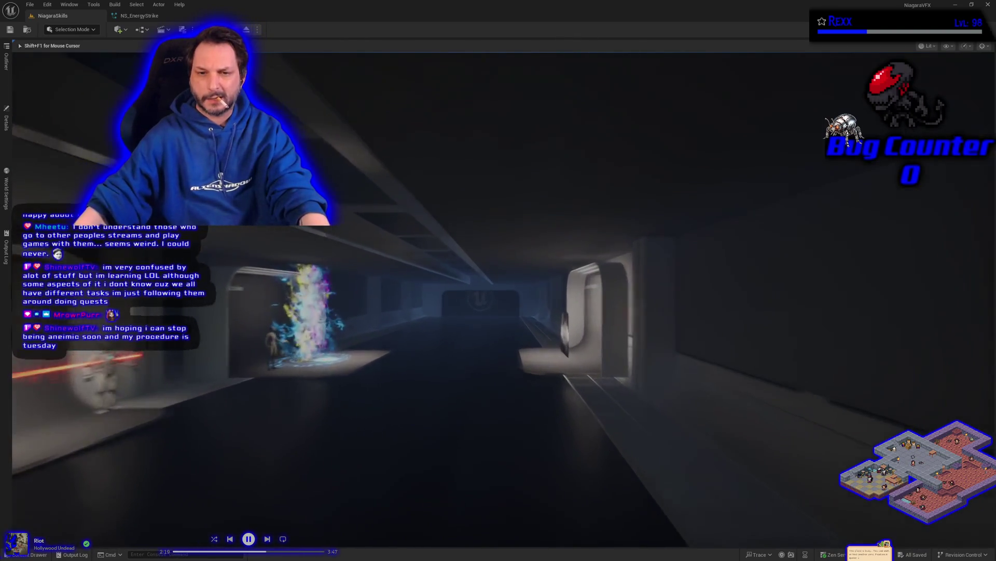
key("d")
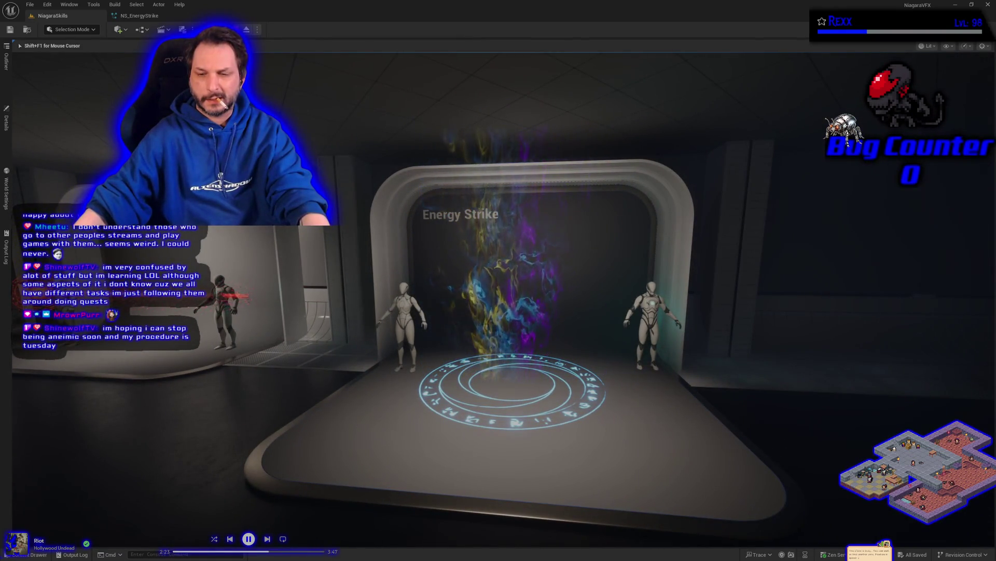
key("Escape")
Step: Select the Energy Strike display actor and view its details
left_click(260, 515)
left_click(6, 119)
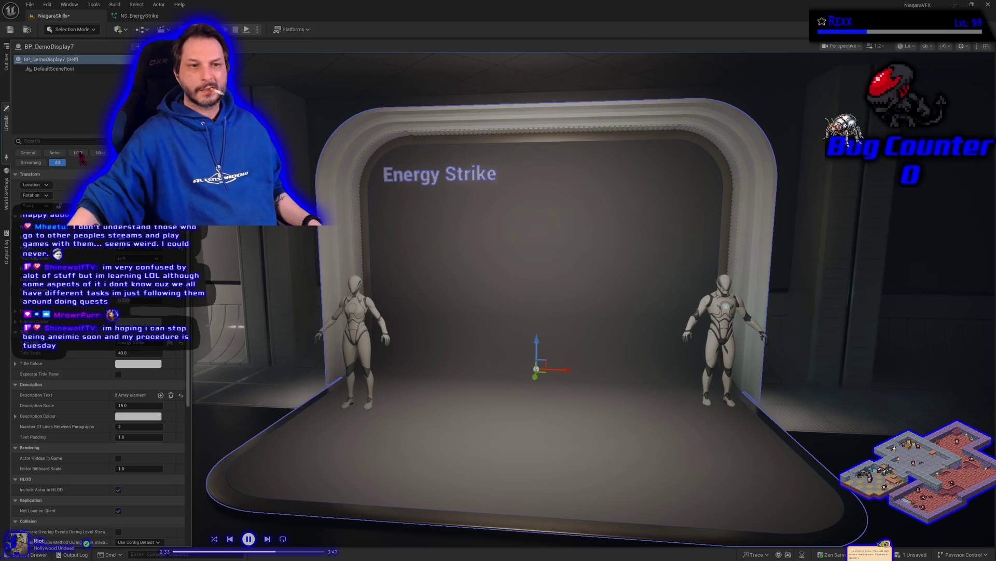
Step: Select BP_DefaultVFXSpawner6 from the Outliner and show its Details panel
left_click(6, 64)
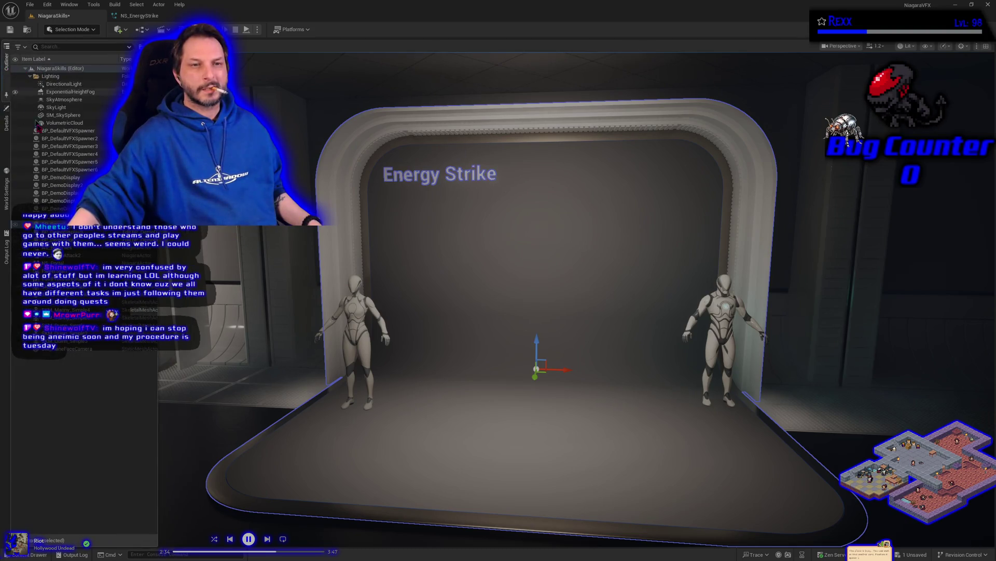
left_click(63, 170)
left_click(6, 123)
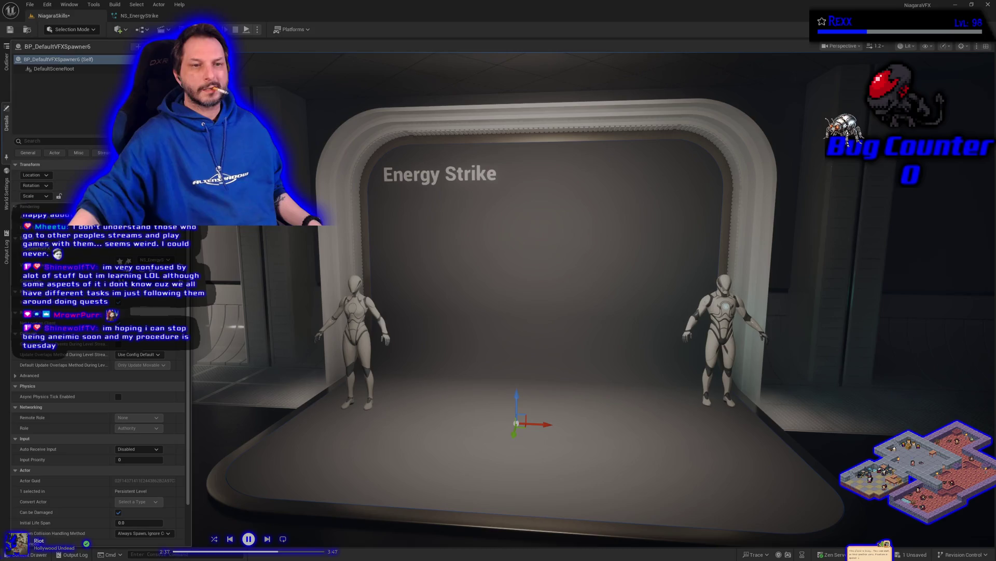